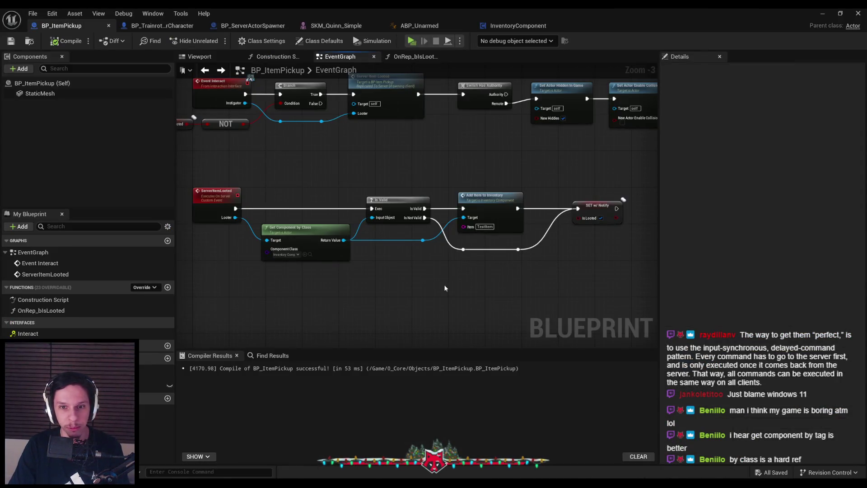
# Step: Look over the pickup logic in BP_ItemPickup's event graph and save the Blueprint
pyautogui.moveTo(445, 288)
pyautogui.mouseDown()
pyautogui.moveTo(372, 265)
pyautogui.moveTo(365, 232)
pyautogui.moveTo(403, 271)
pyautogui.moveTo(406, 253)
pyautogui.mouseUp()
pyautogui.scroll(2, 405, 252)
pyautogui.click(505, 210)
pyautogui.click(418, 192)
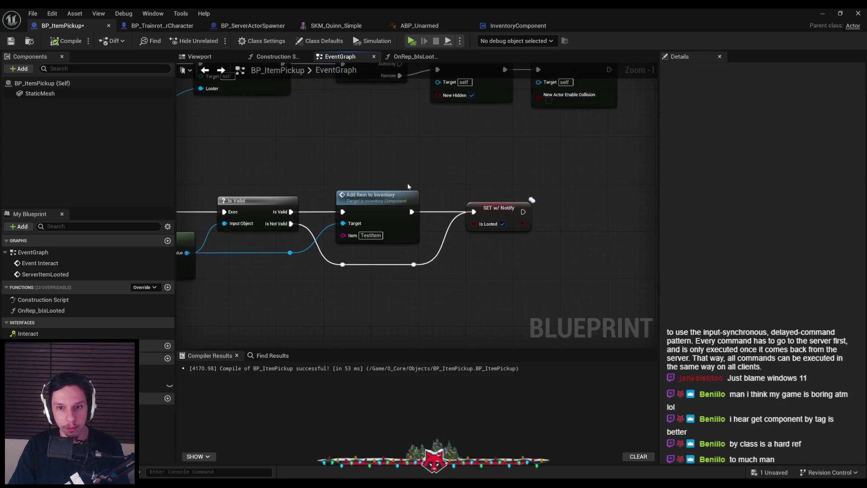
pyautogui.scroll(-1, 386, 146)
pyautogui.hotkey('ctrl', 's')
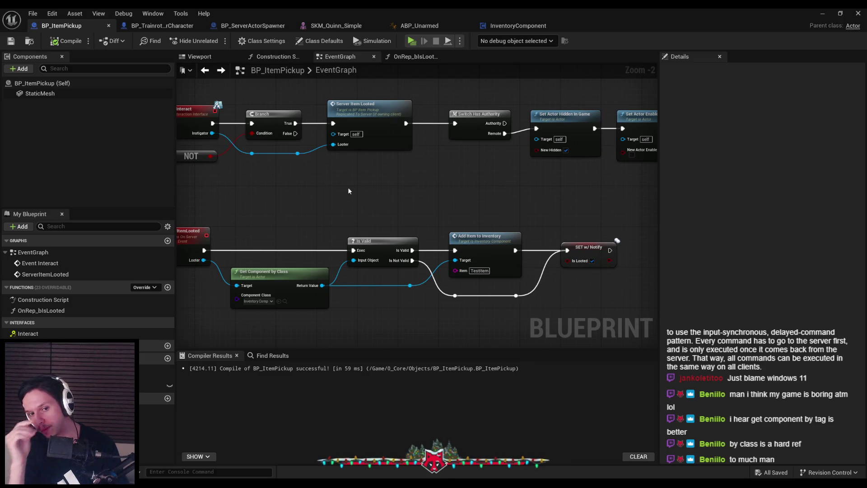
# Step: Survey the pickup graph: Get Component by Class, the ServerItemLooted row, Add Item and SET w/ Notify
pyautogui.moveTo(349, 191); pyautogui.dragTo(457, 213)
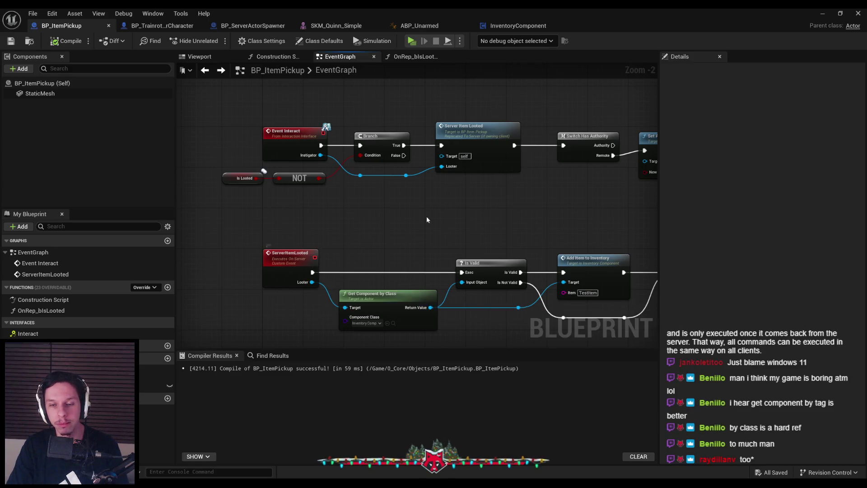
pyautogui.scroll(-1, 340, 219)
pyautogui.moveTo(389, 203)
pyautogui.mouseDown()
pyautogui.moveTo(280, 200)
pyautogui.moveTo(404, 188)
pyautogui.moveTo(395, 121)
pyautogui.mouseUp()
pyautogui.scroll(-1, 397, 182)
pyautogui.scroll(1, 397, 182)
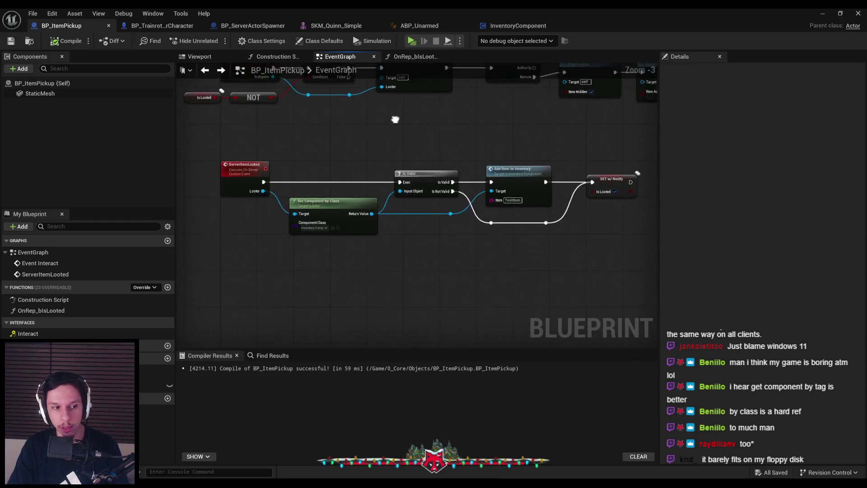
pyautogui.moveTo(395, 154)
pyautogui.mouseDown()
pyautogui.moveTo(364, 177)
pyautogui.moveTo(347, 223)
pyautogui.moveTo(358, 202)
pyautogui.moveTo(423, 171)
pyautogui.moveTo(283, 183)
pyautogui.mouseUp()
pyautogui.scroll(2, 366, 178)
pyautogui.scroll(-1, 366, 180)
pyautogui.scroll(-1, 375, 183)
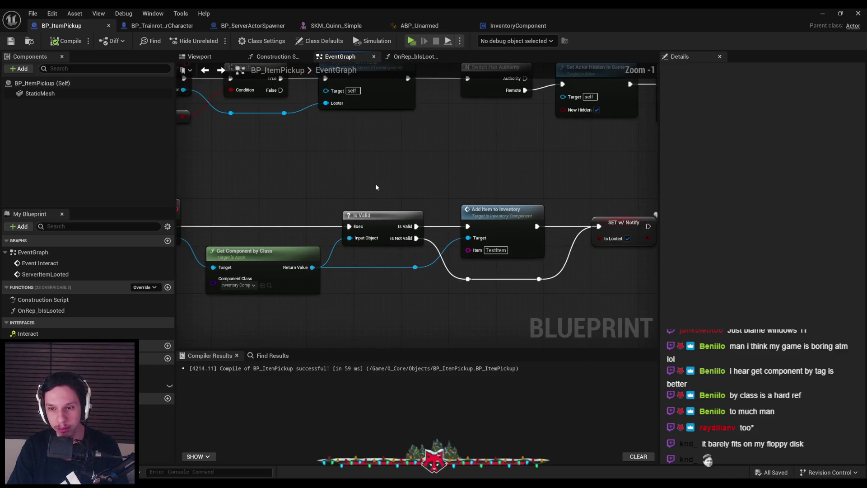
pyautogui.moveTo(370, 185)
pyautogui.mouseDown()
pyautogui.moveTo(338, 209)
pyautogui.moveTo(353, 204)
pyautogui.mouseUp()
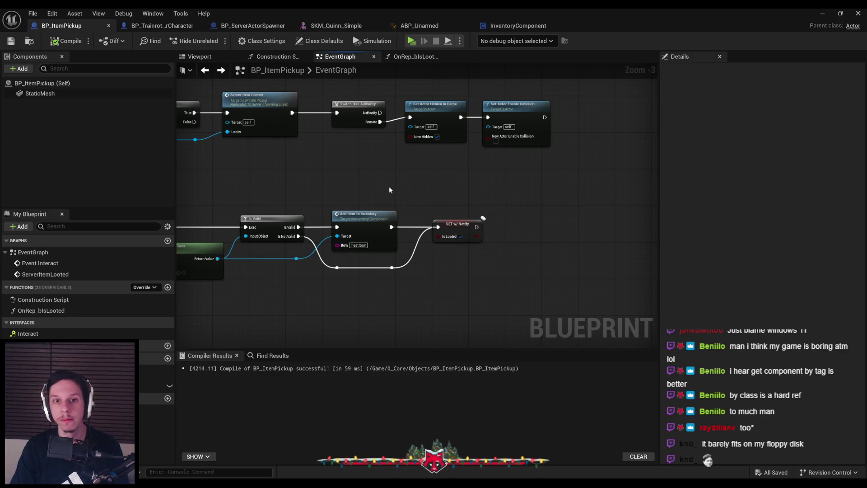
# Step: Nudge the Switch Has Authority and Set Actor nodes slightly left and save the Blueprint
pyautogui.moveTo(515, 157); pyautogui.dragTo(343, 90)
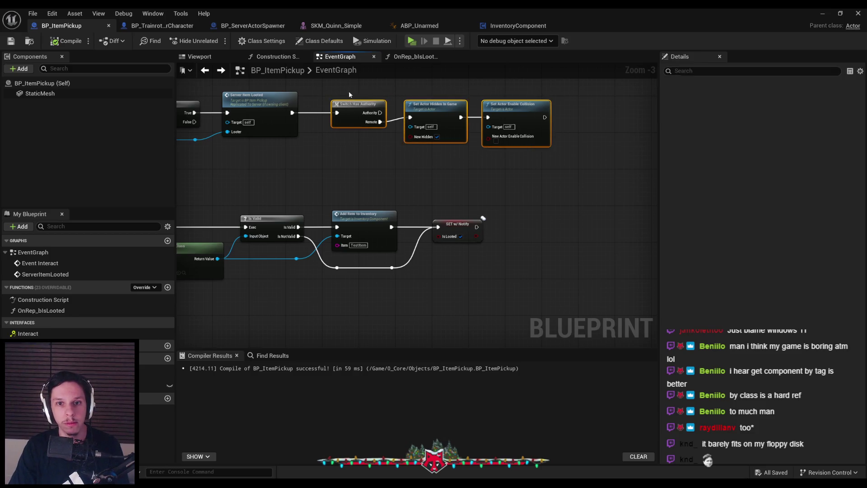
pyautogui.moveTo(434, 104); pyautogui.dragTo(425, 104)
pyautogui.moveTo(354, 159); pyautogui.dragTo(442, 160)
pyautogui.hotkey('ctrl', 's')
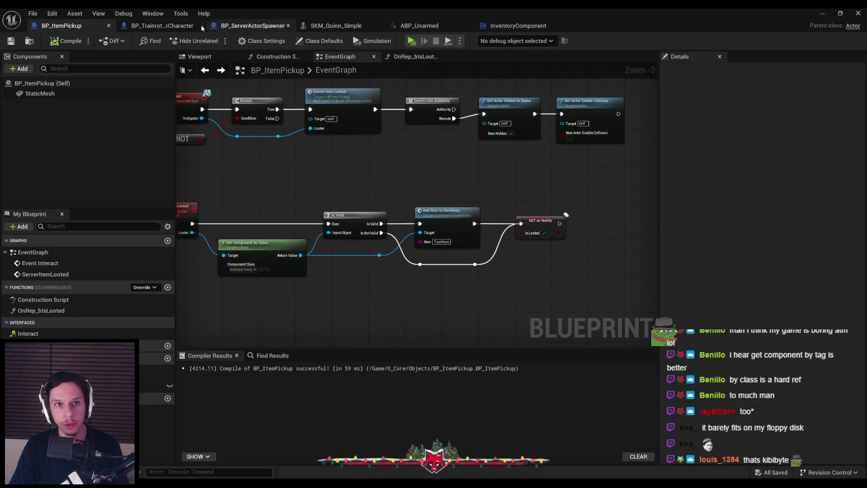
pyautogui.click(172, 26)
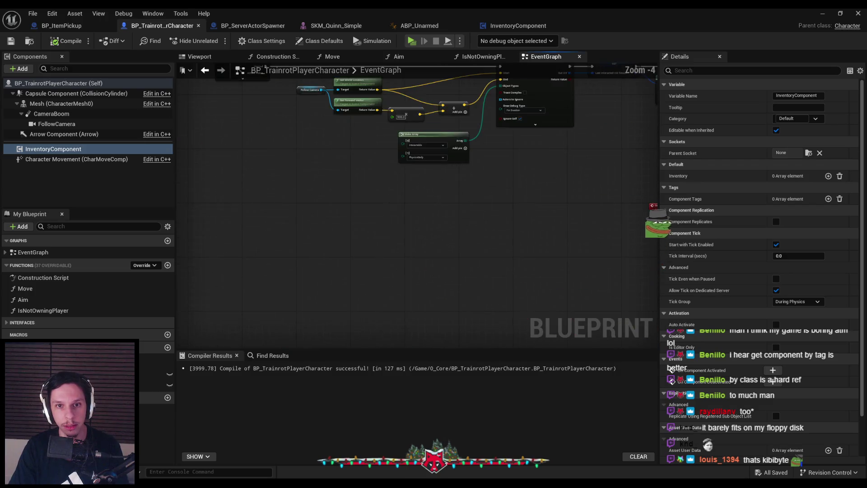
# Step: Add a Debug Key I event node to the character's EventGraph and position it
pyautogui.scroll(-2, 304, 230)
pyautogui.rightClick(306, 231)
pyautogui.write('debug key i')
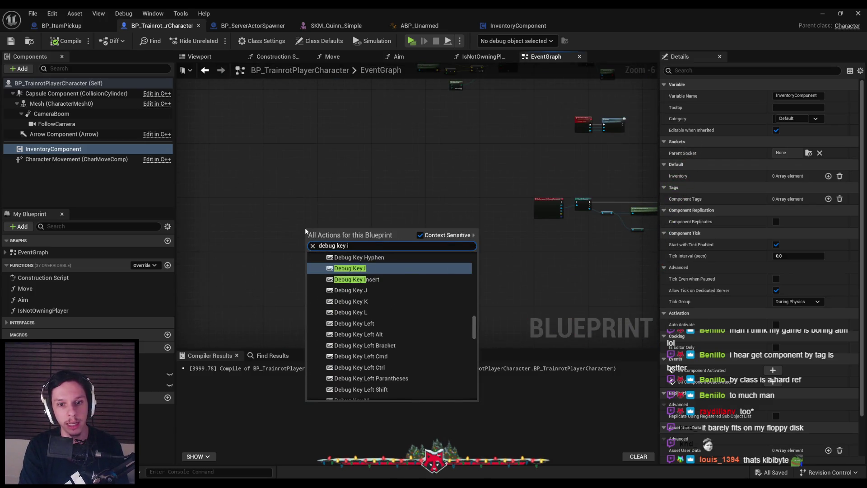
pyautogui.press('Return')
pyautogui.scroll(-1, 291, 212)
pyautogui.moveTo(268, 194); pyautogui.dragTo(442, 264)
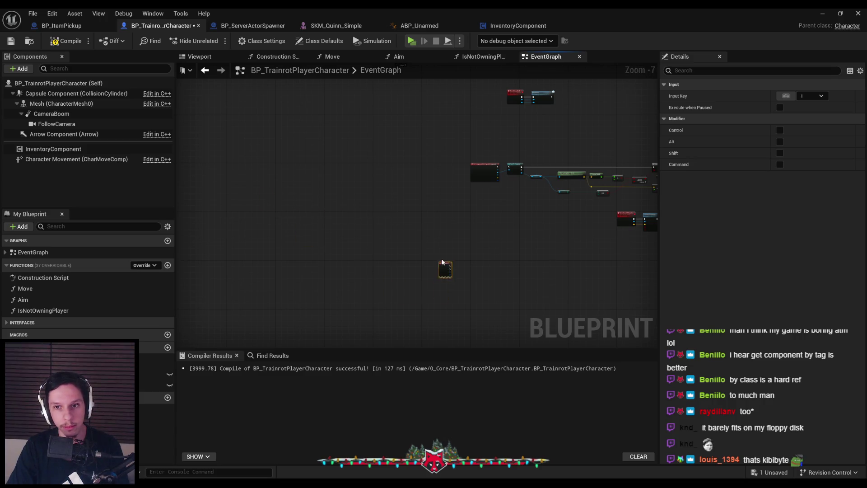
pyautogui.scroll(6, 442, 264)
pyautogui.moveTo(316, 246)
pyautogui.mouseDown()
pyautogui.moveTo(383, 247)
pyautogui.moveTo(458, 276)
pyautogui.moveTo(336, 257)
pyautogui.mouseUp()
# Step: Build Inventory Component → Get Inventory → For Each Loop, triggered by Debug Key I
pyautogui.moveTo(53, 149); pyautogui.dragTo(416, 287)
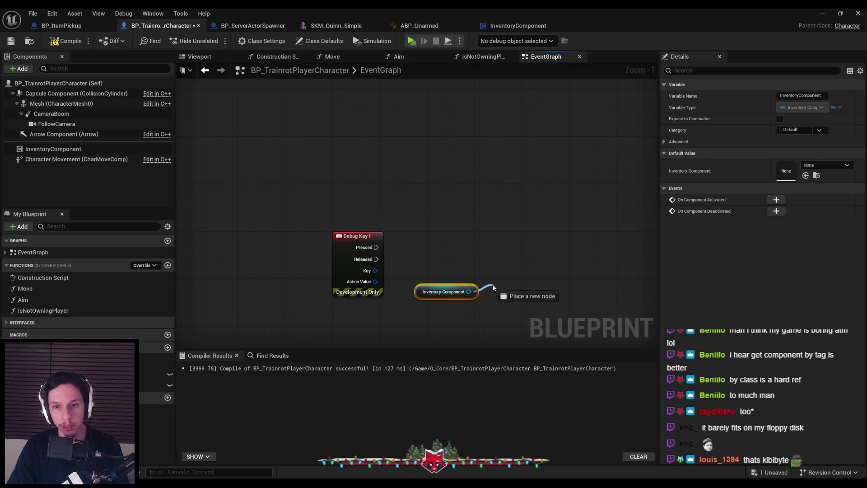
pyautogui.moveTo(492, 284); pyautogui.dragTo(493, 285)
pyautogui.write('get items')
pyautogui.press('BackSpace')
pyautogui.press('BackSpace')
pyautogui.press('BackSpace')
pyautogui.write('nventory')
pyautogui.press('Return')
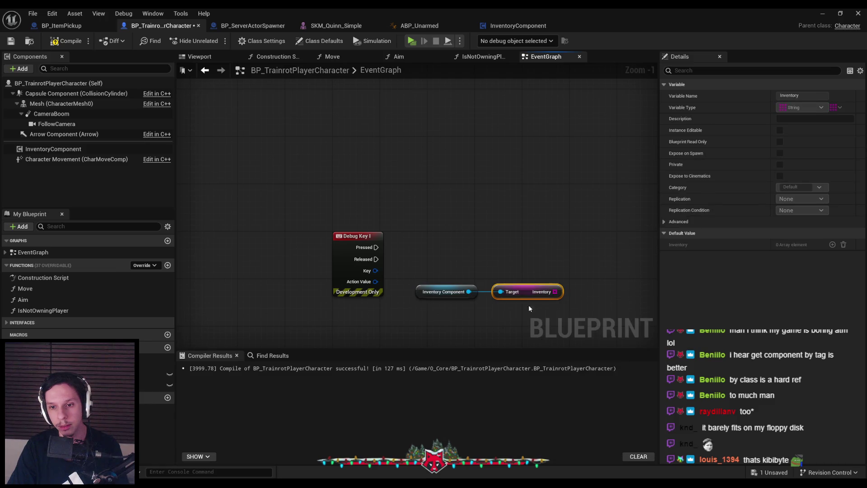
pyautogui.moveTo(555, 291); pyautogui.dragTo(442, 224)
pyautogui.write('for each')
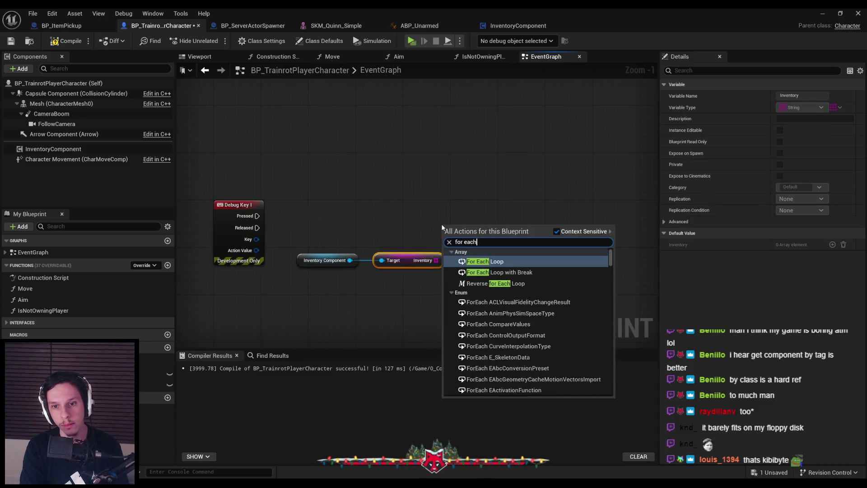
pyautogui.press('Return')
pyautogui.moveTo(256, 216); pyautogui.dragTo(257, 215)
pyautogui.moveTo(474, 274)
pyautogui.mouseDown()
pyautogui.moveTo(516, 256)
pyautogui.moveTo(368, 236)
pyautogui.mouseUp()
# Step: Add a Print String node with an Append node feeding its text
pyautogui.rightClick(462, 193)
pyautogui.write('print string')
pyautogui.click(495, 227)
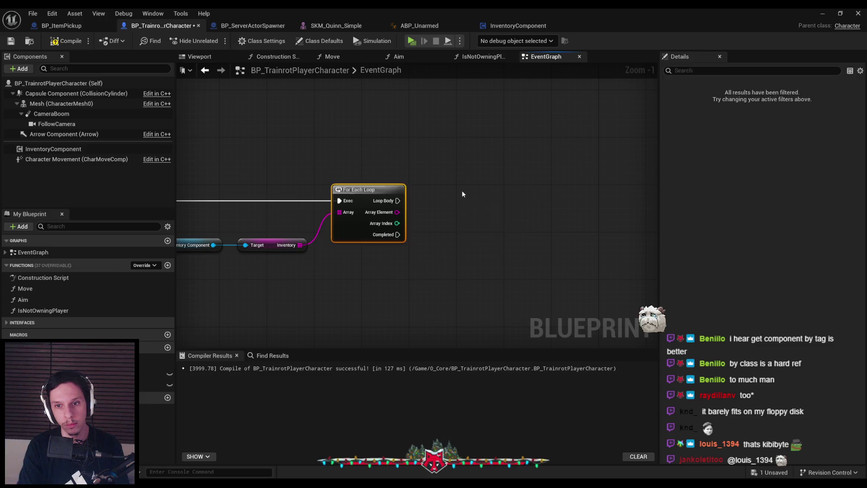
pyautogui.moveTo(495, 227)
pyautogui.mouseDown()
pyautogui.moveTo(581, 226)
pyautogui.moveTo(507, 273)
pyautogui.mouseUp()
pyautogui.write('append')
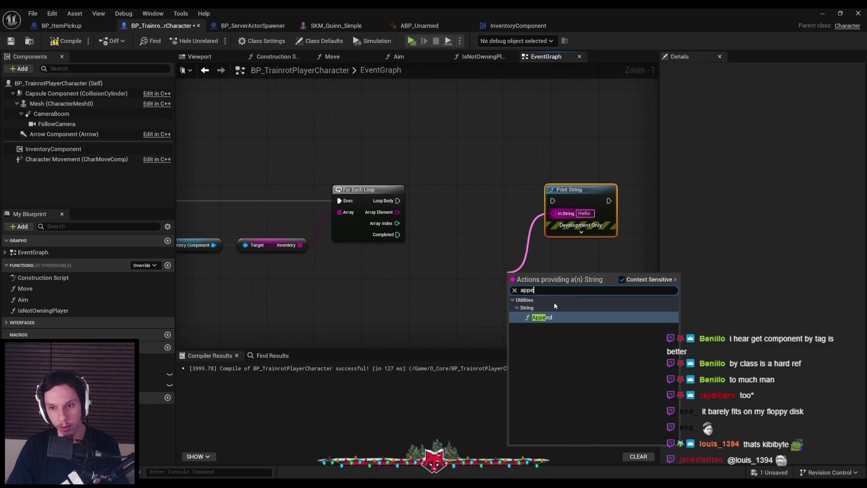
pyautogui.click(549, 315)
pyautogui.write('INVENTOR')
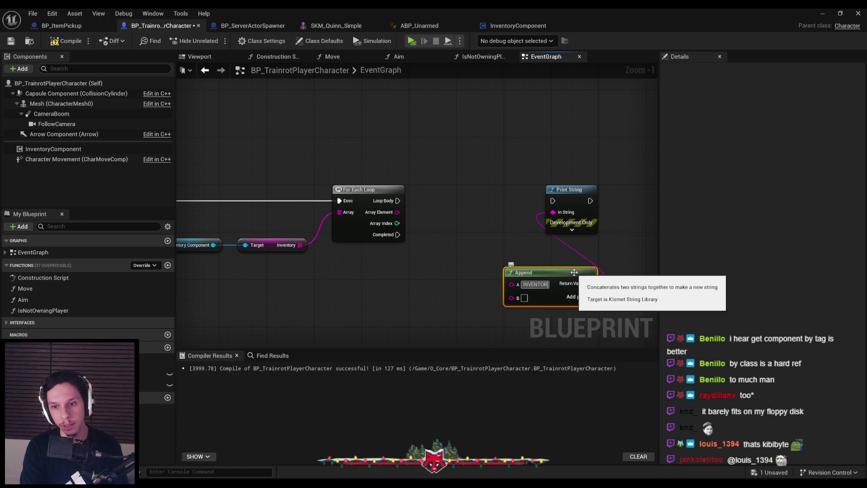
pyautogui.write('Y:')
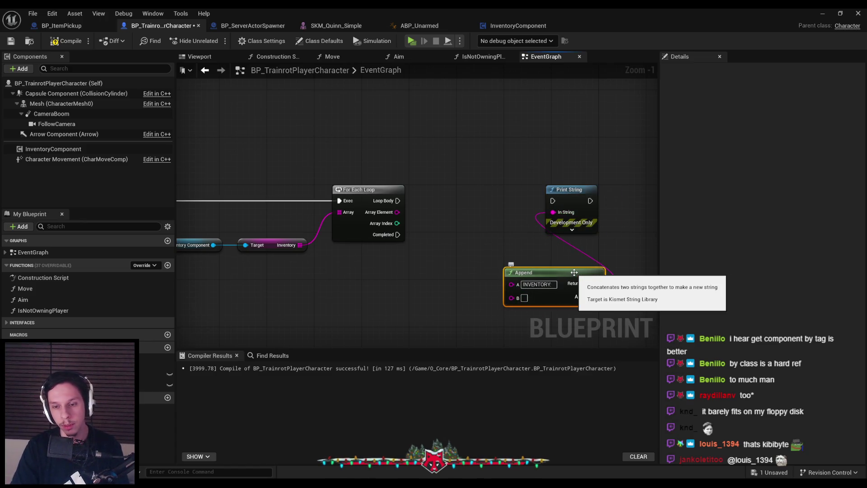
pyautogui.moveTo(435, 239); pyautogui.dragTo(402, 213)
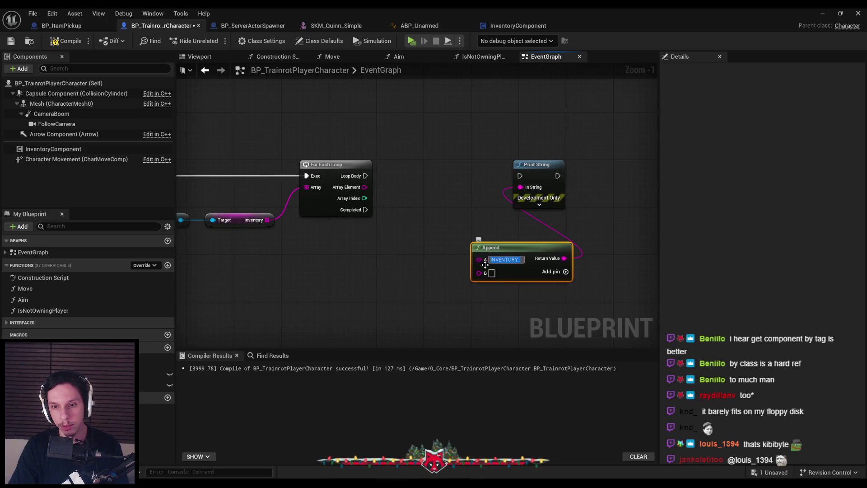
pyautogui.hotkey('ctrl', 'z')
# Step: Wire Array Index and Array Element into Append, and Loop Body into Print String
pyautogui.moveTo(479, 259); pyautogui.dragTo(366, 198)
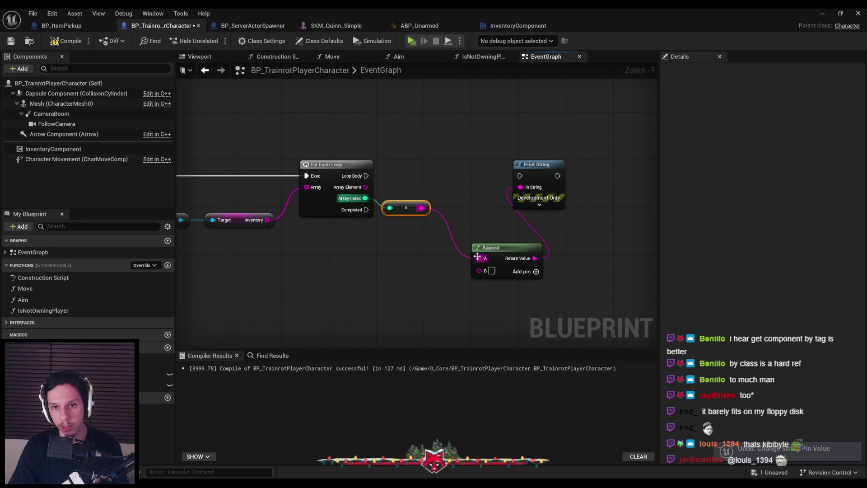
pyautogui.click(524, 271)
pyautogui.moveTo(479, 283)
pyautogui.mouseDown()
pyautogui.moveTo(406, 211)
pyautogui.moveTo(366, 187)
pyautogui.moveTo(609, 165)
pyautogui.mouseUp()
pyautogui.moveTo(511, 250); pyautogui.dragTo(516, 190)
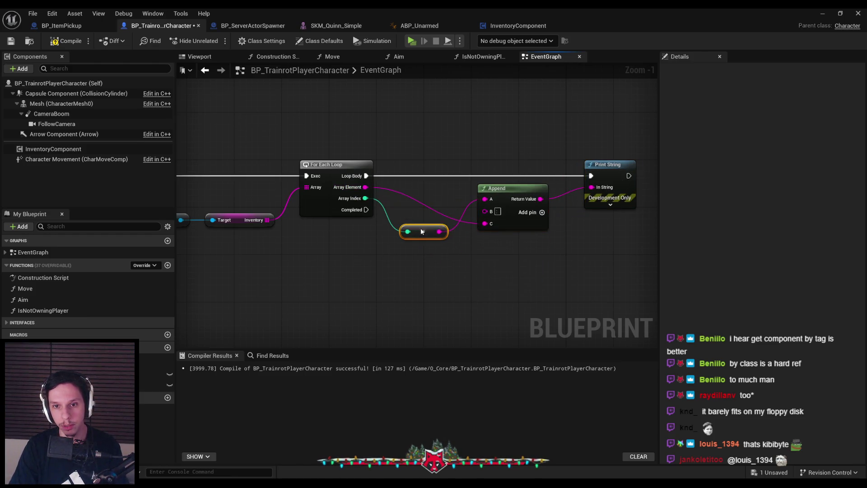
pyautogui.scroll(-3, 616, 248)
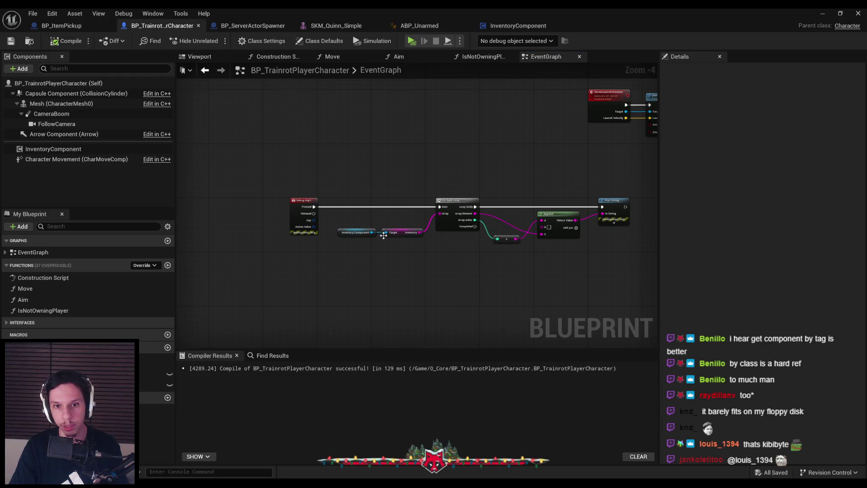
pyautogui.scroll(1, 388, 236)
pyautogui.scroll(-1, 392, 261)
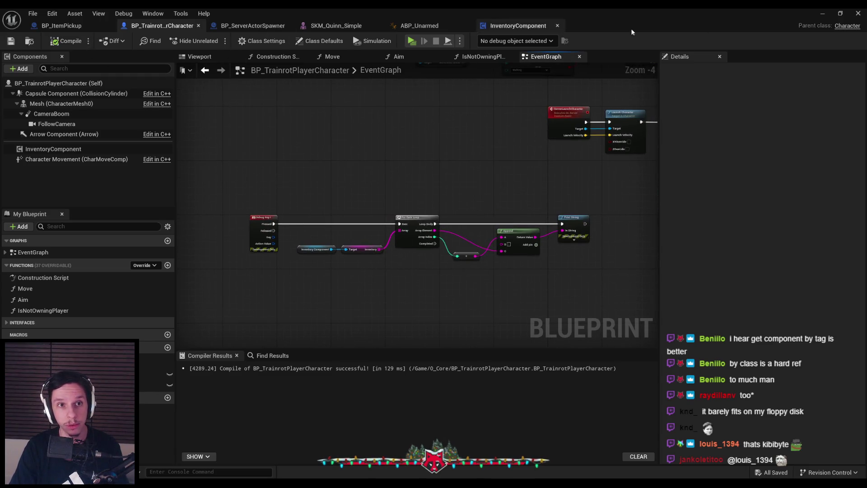
pyautogui.click(818, 14)
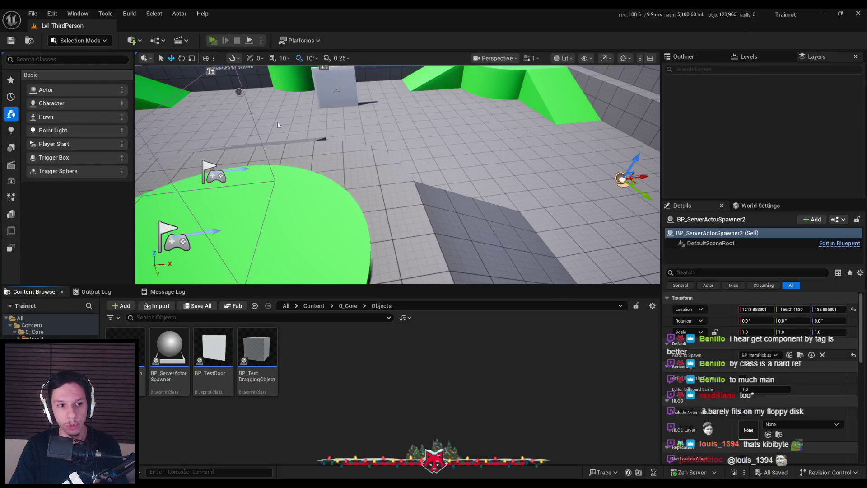
# Step: Run a one-server, two-client play session, stop it, and return to the BP_ItemPickup graph
pyautogui.hotkey('alt', 'p')
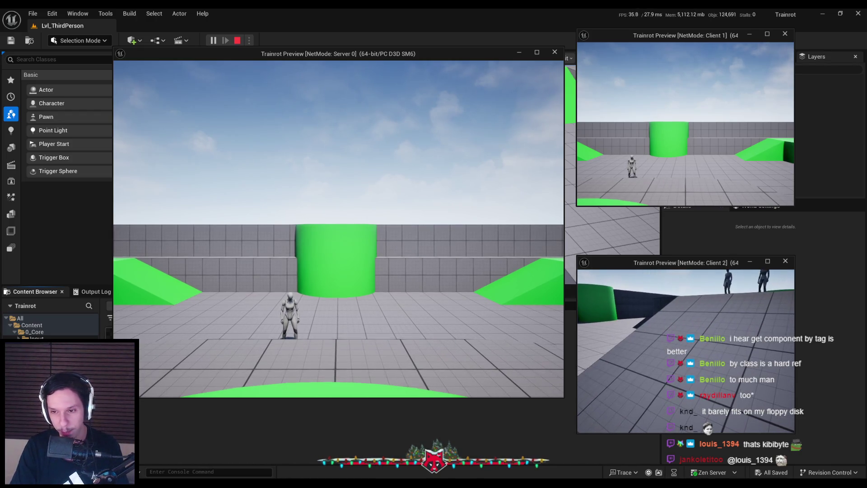
pyautogui.press('Escape')
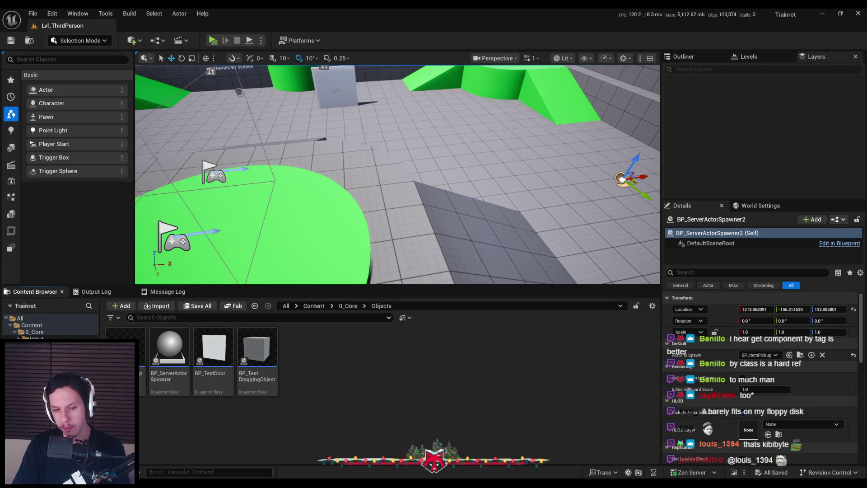
pyautogui.hotkey('alt', 'Tab')
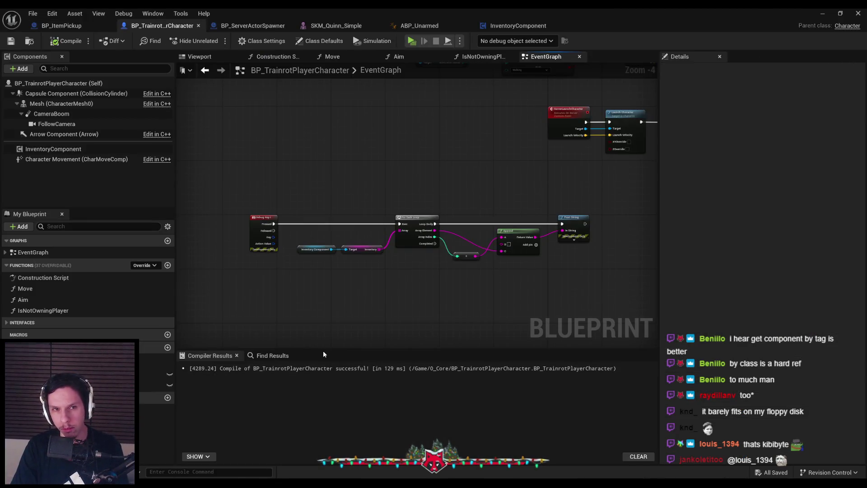
pyautogui.click(58, 26)
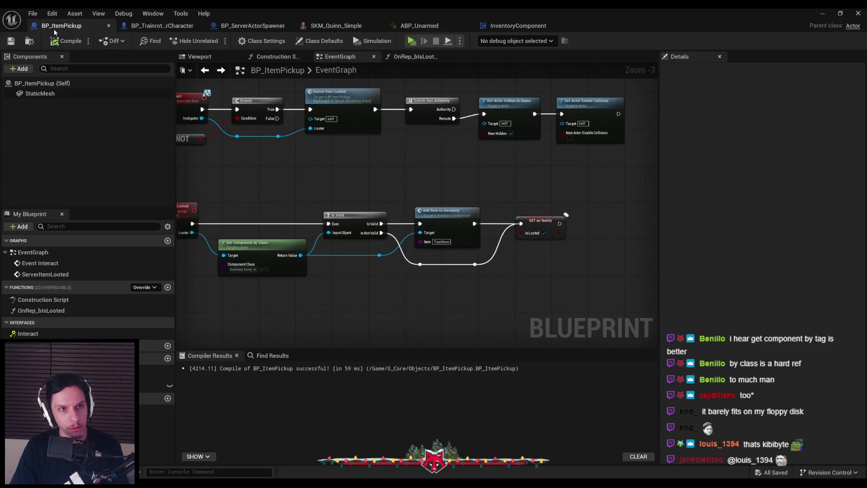
# Step: Open AddItemToInventory in InventoryComponent and inspect the Inventory variable's replication options
pyautogui.moveTo(235, 216)
pyautogui.mouseDown()
pyautogui.moveTo(380, 211)
pyautogui.moveTo(305, 252)
pyautogui.mouseUp()
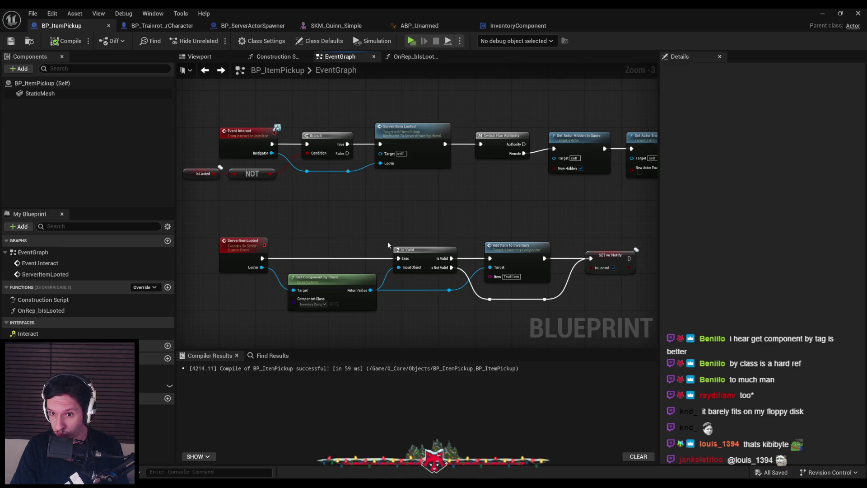
pyautogui.doubleClick(511, 255)
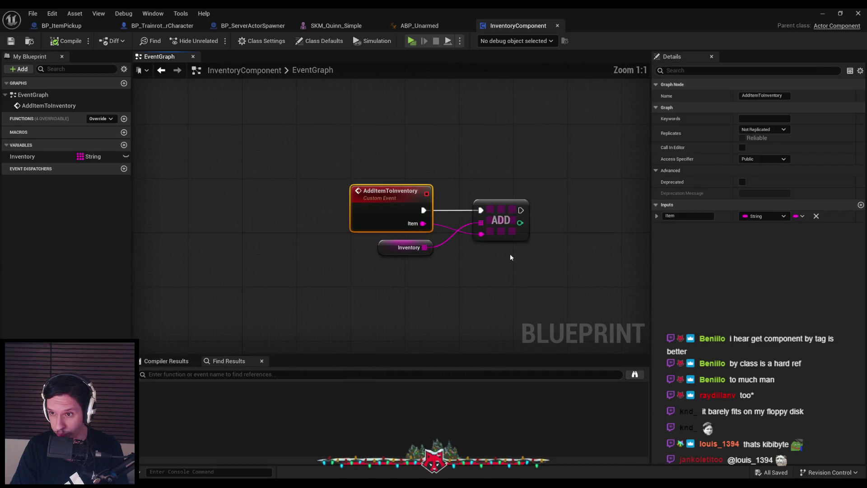
pyautogui.click(506, 233)
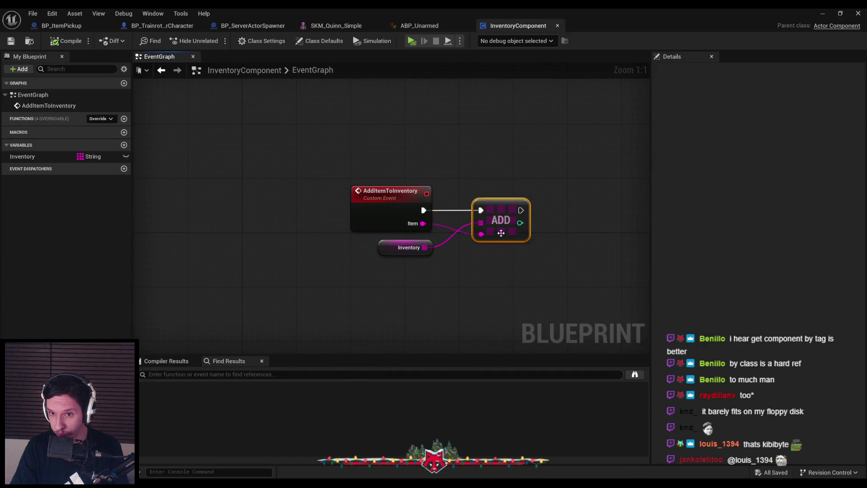
pyautogui.click(391, 224)
pyautogui.click(391, 251)
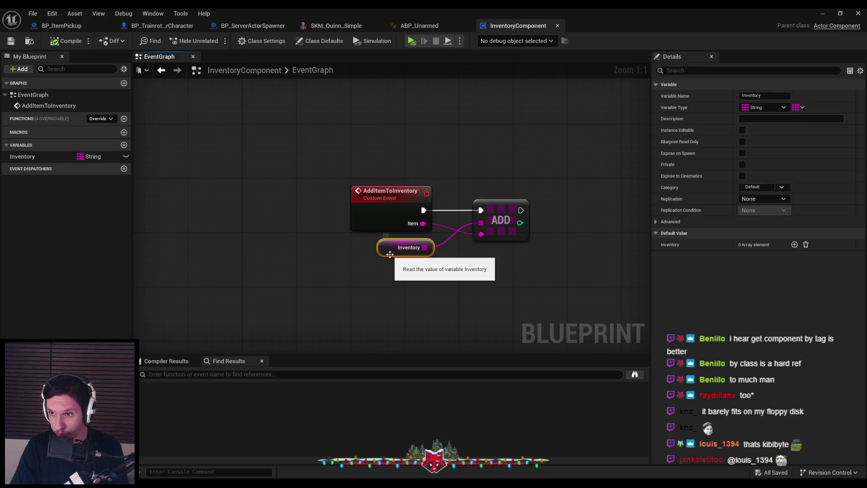
pyautogui.click(763, 199)
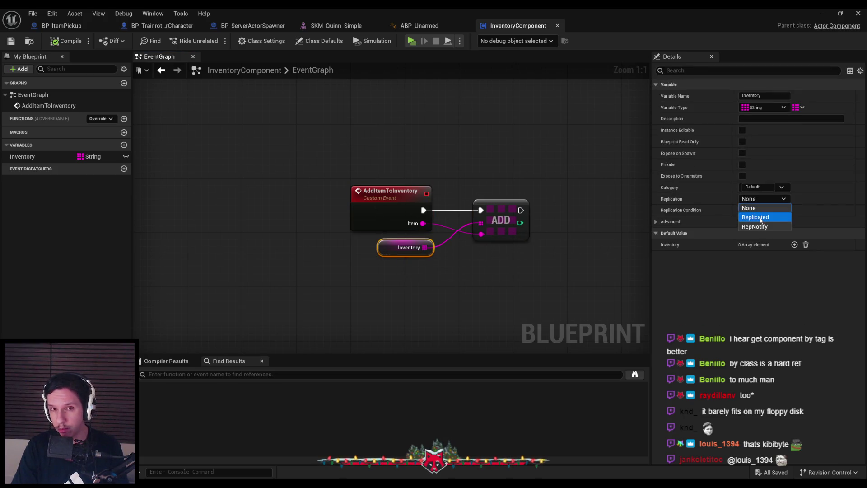
pyautogui.click(708, 197)
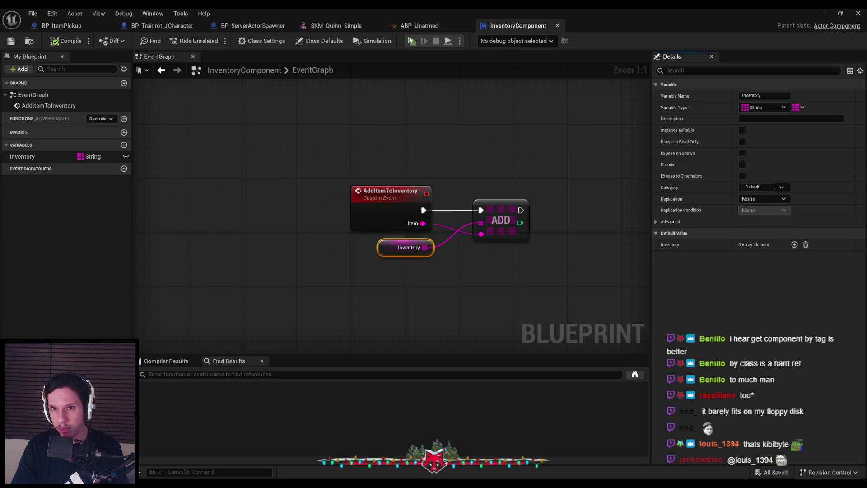
# Step: Set the Inventory variable's Replication to Replicated
pyautogui.click(68, 28)
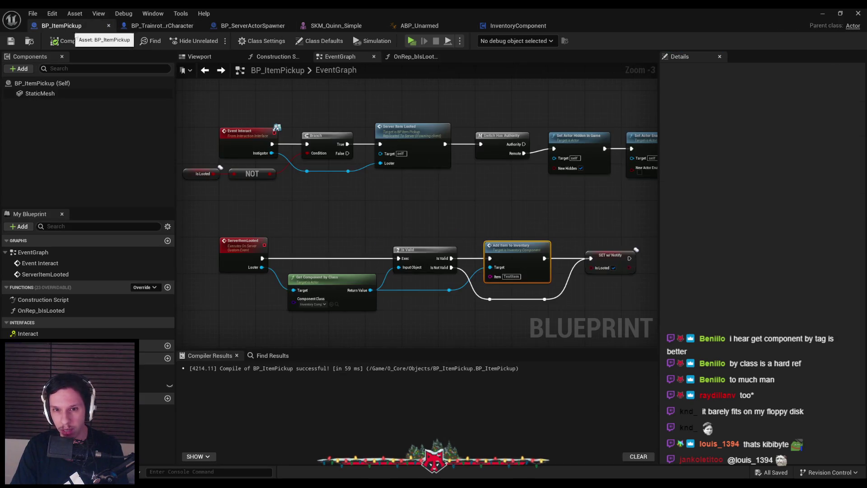
pyautogui.click(518, 25)
pyautogui.click(764, 199)
pyautogui.click(755, 216)
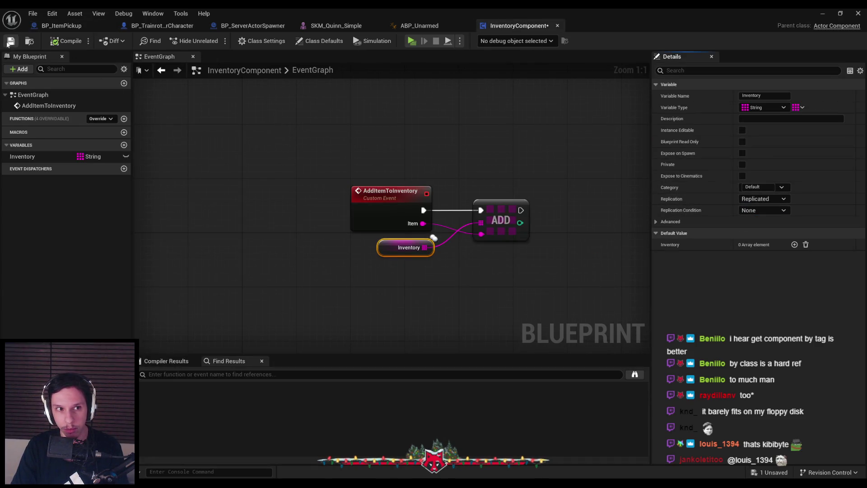
pyautogui.click(818, 13)
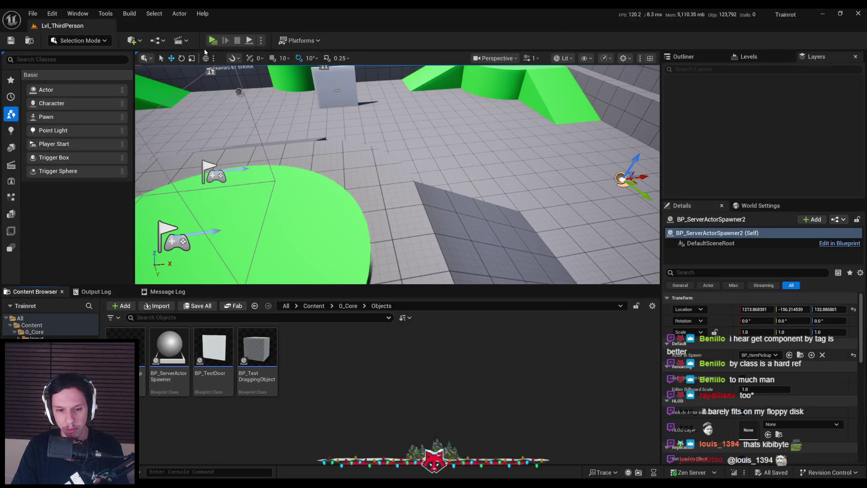
# Step: As the server character, walk to the cylinder and loot the cube to print the inventory
pyautogui.click(212, 40)
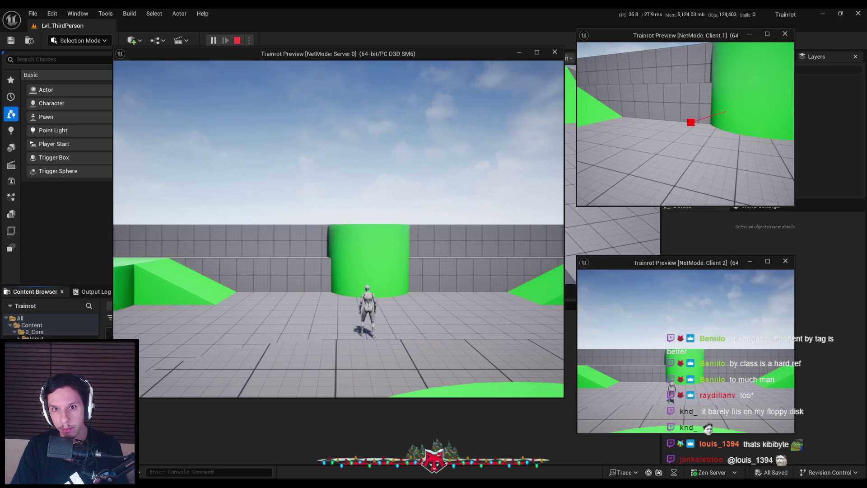
pyautogui.press('Escape')
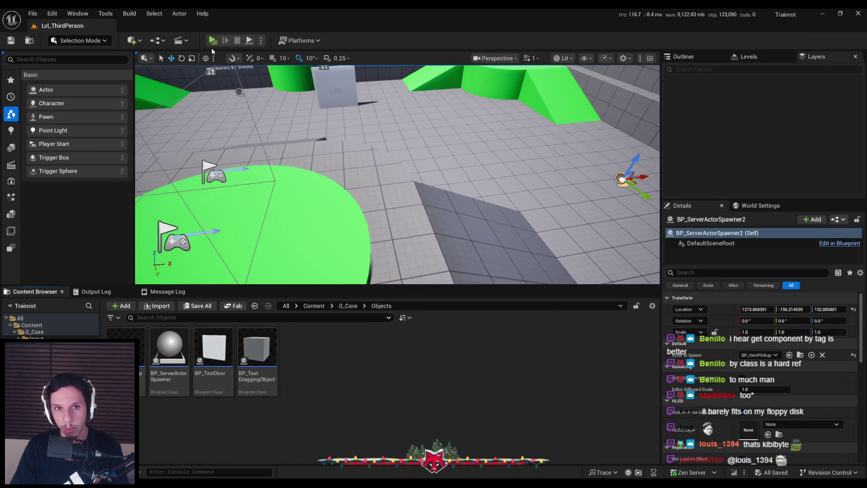
pyautogui.hotkey('alt', 'p')
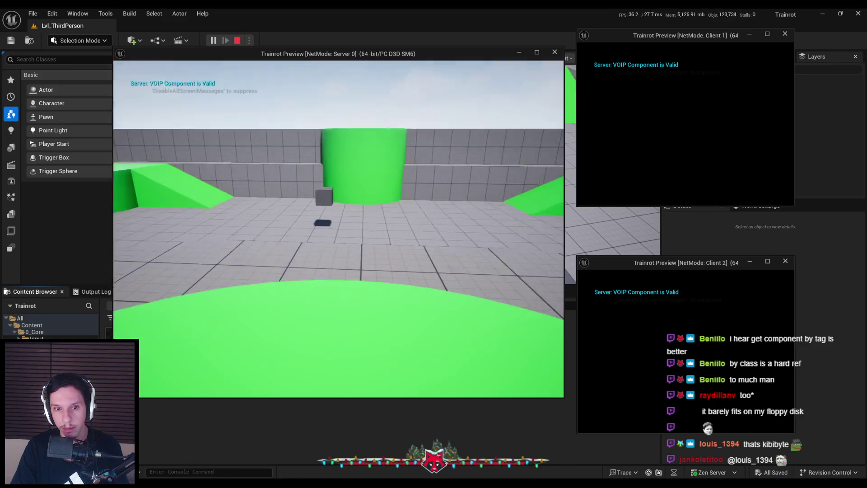
pyautogui.press('w')
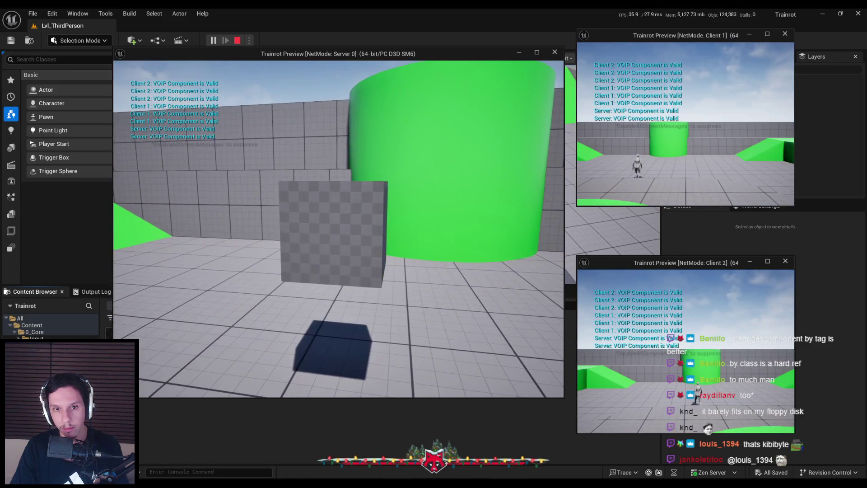
pyautogui.press('e')
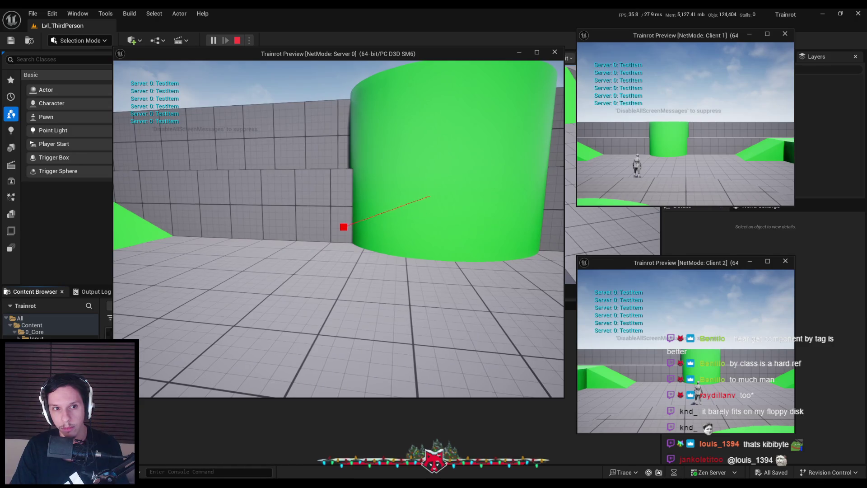
pyautogui.press('Escape')
# Step: Retry looting the item as Client 1, then end the session
pyautogui.click(211, 42)
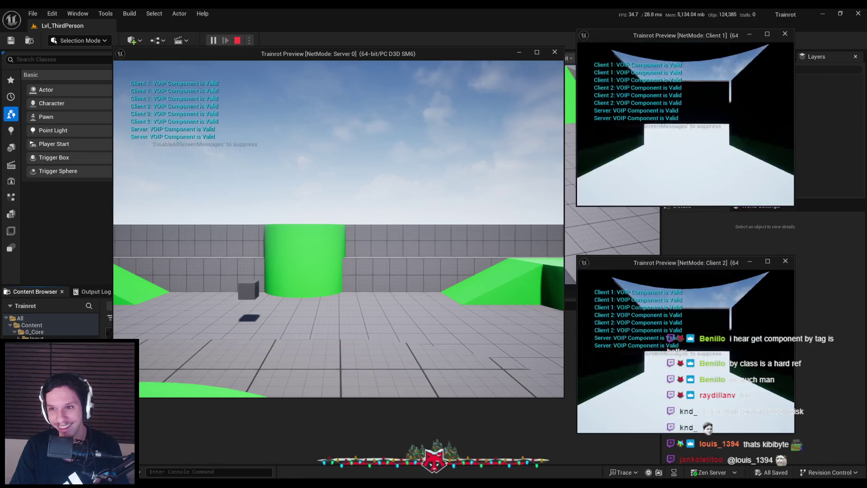
pyautogui.press('w')
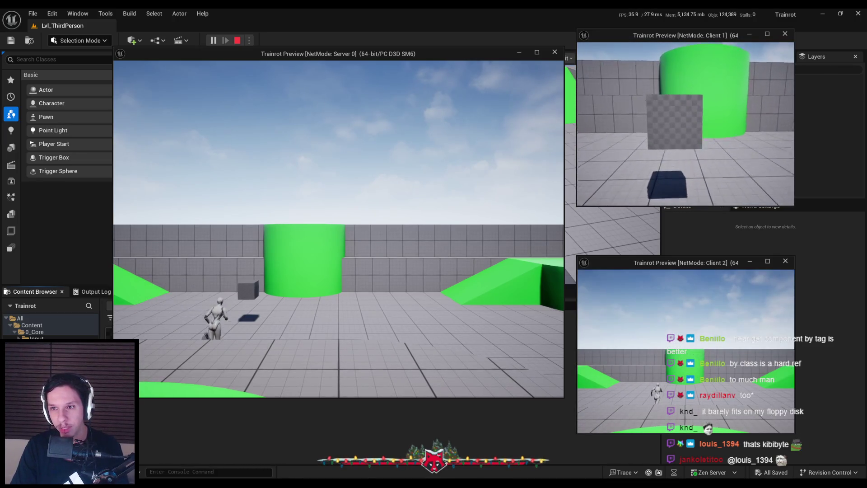
pyautogui.press('e')
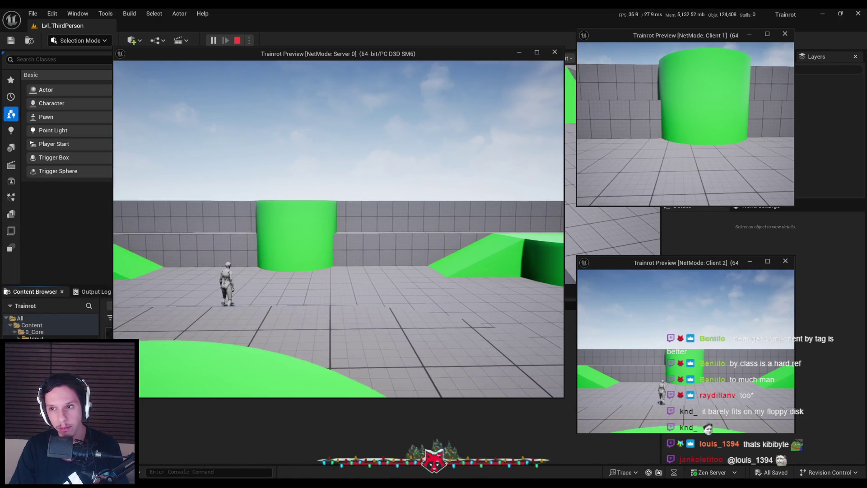
pyautogui.press('Escape')
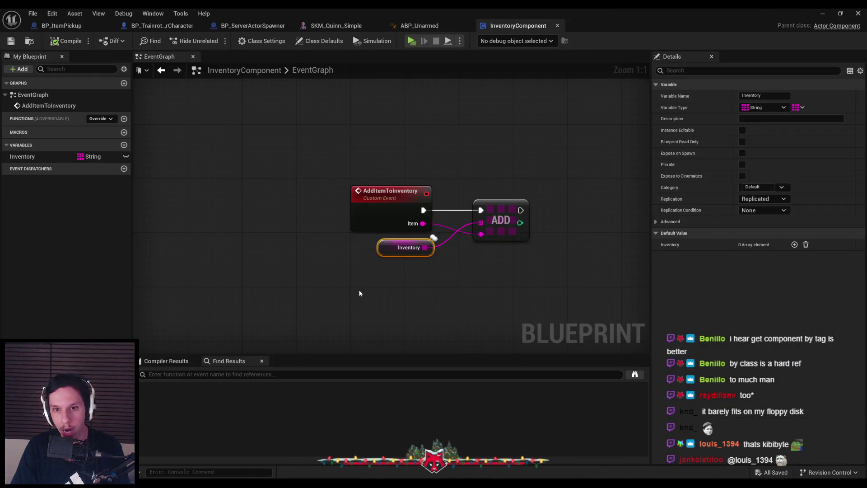
pyautogui.click(154, 27)
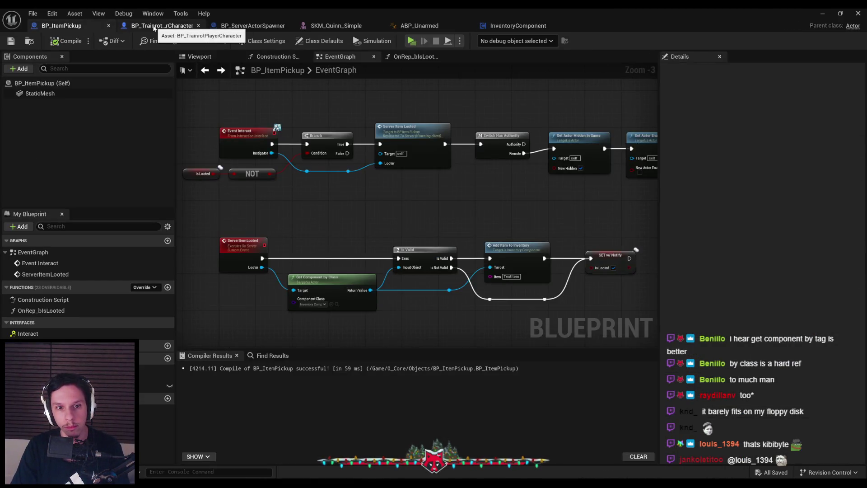
pyautogui.scroll(3, 283, 225)
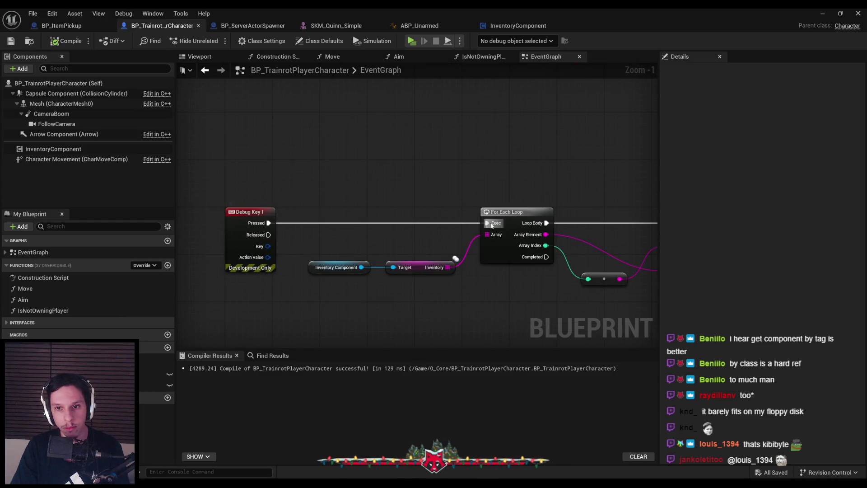
# Step: Breakpoint the For Each Loop and trigger it by pressing I in a multiplayer session
pyautogui.rightClick(512, 219)
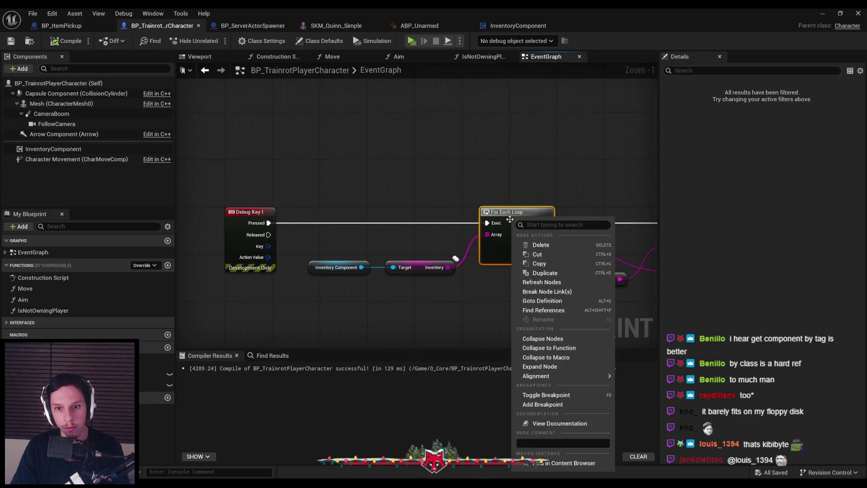
pyautogui.click(555, 404)
pyautogui.click(823, 13)
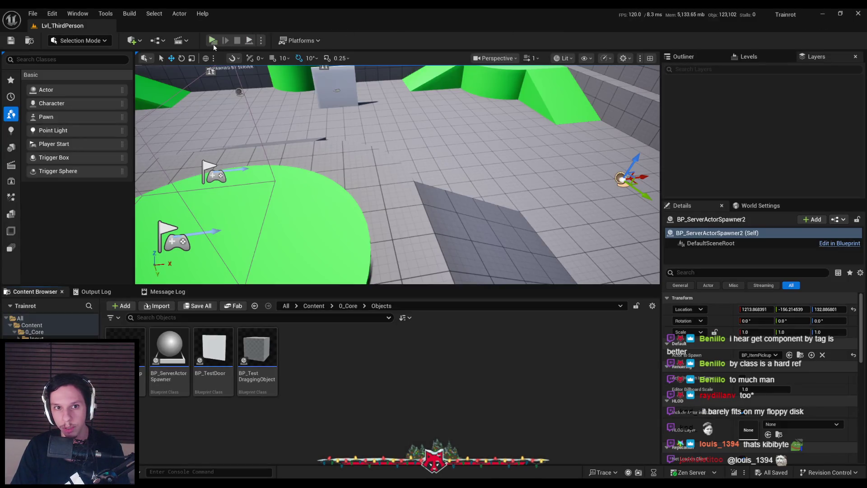
pyautogui.click(213, 40)
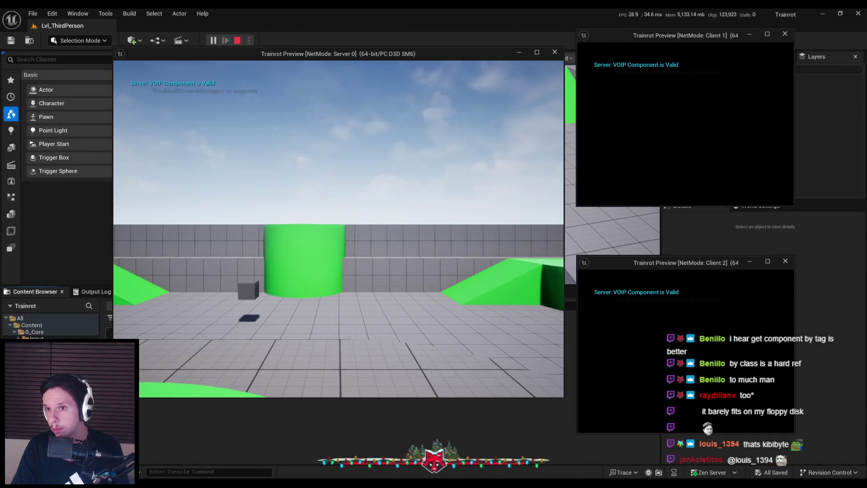
pyautogui.press('i')
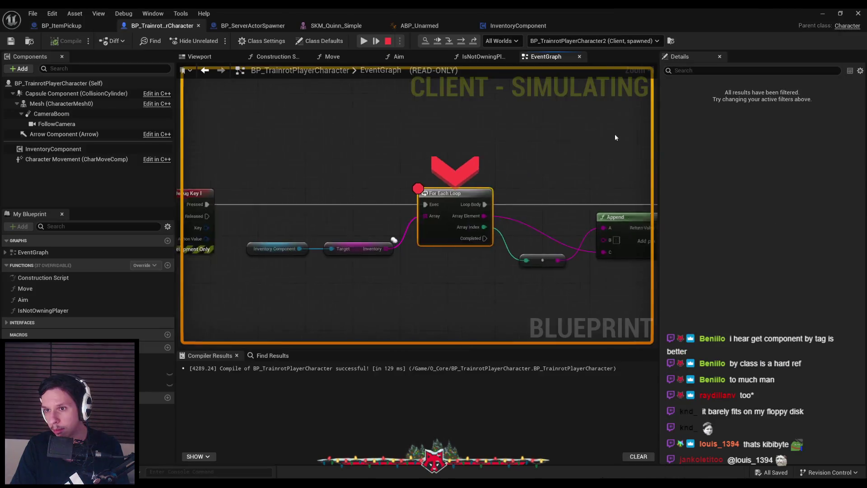
pyautogui.click(388, 41)
# Step: Remove the For Each Loop breakpoint and review the InventoryComponent's properties
pyautogui.rightClick(410, 185)
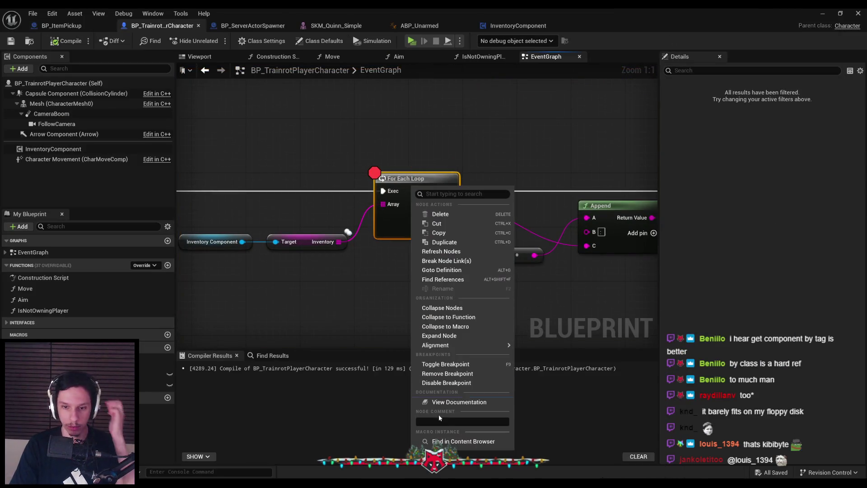
pyautogui.click(443, 373)
pyautogui.scroll(-1, 497, 271)
pyautogui.moveTo(472, 269)
pyautogui.mouseDown()
pyautogui.moveTo(543, 298)
pyautogui.moveTo(394, 284)
pyautogui.mouseUp()
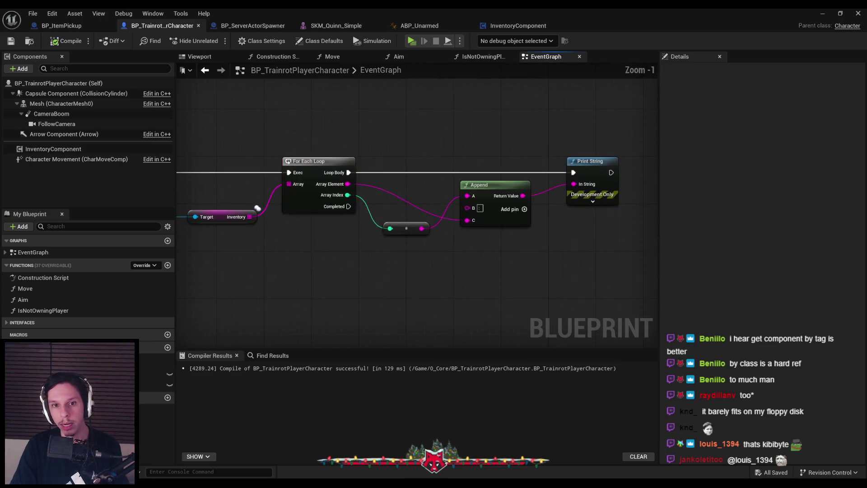
pyautogui.moveTo(263, 279); pyautogui.dragTo(438, 285)
pyautogui.scroll(-1, 438, 285)
pyautogui.click(81, 147)
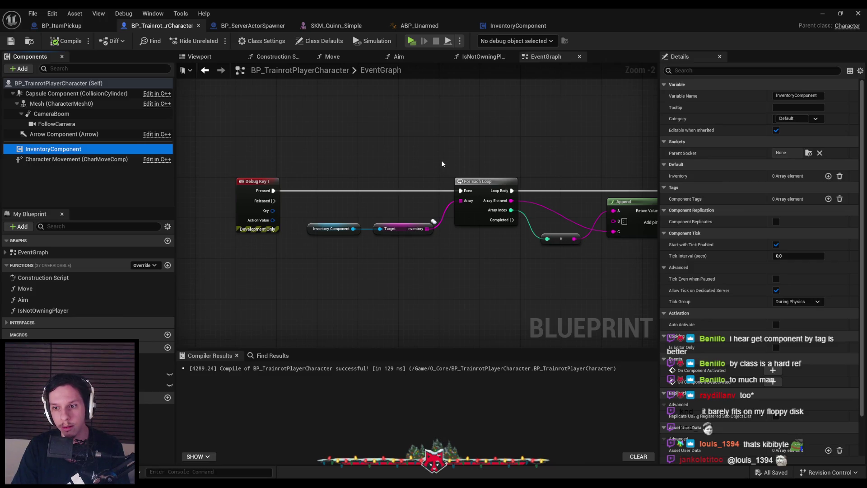
pyautogui.click(86, 25)
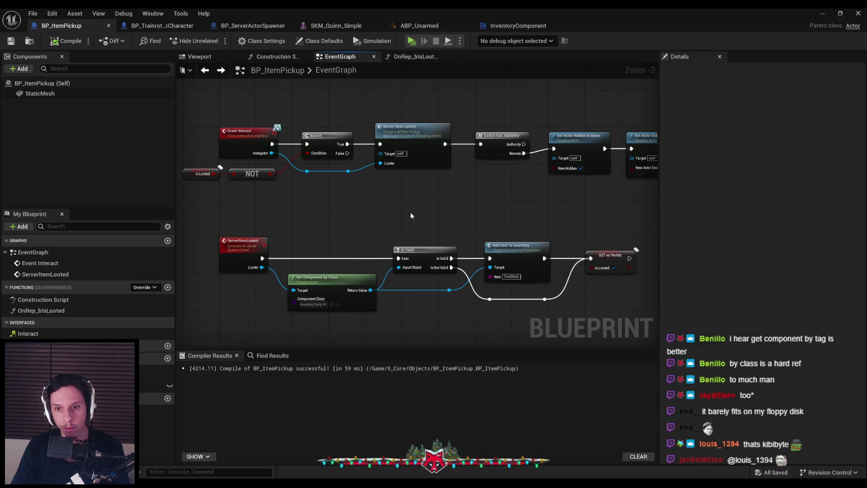
# Step: Cut the Get Component, Is Valid and Add Item nodes, wiring ServerItemLooted straight to SET w/ Notify
pyautogui.moveTo(318, 231)
pyautogui.mouseDown()
pyautogui.moveTo(314, 214)
pyautogui.moveTo(524, 276)
pyautogui.mouseUp()
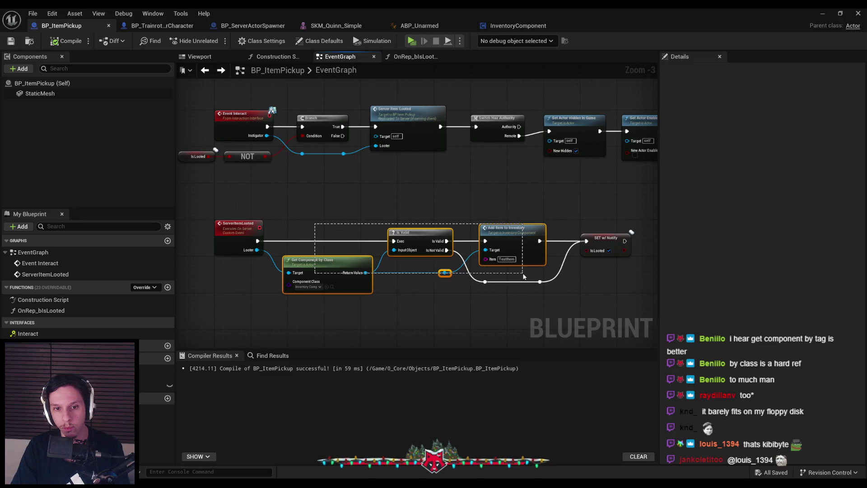
pyautogui.press('Delete')
pyautogui.moveTo(257, 241)
pyautogui.mouseDown()
pyautogui.moveTo(586, 241)
pyautogui.moveTo(317, 240)
pyautogui.mouseUp()
pyautogui.press('Delete')
pyautogui.moveTo(488, 198); pyautogui.dragTo(433, 202)
pyautogui.scroll(-1, 433, 202)
# Step: Rearrange Switch Has Authority and both Set Actor nodes beside Server Item Looted
pyautogui.moveTo(329, 107); pyautogui.dragTo(484, 175)
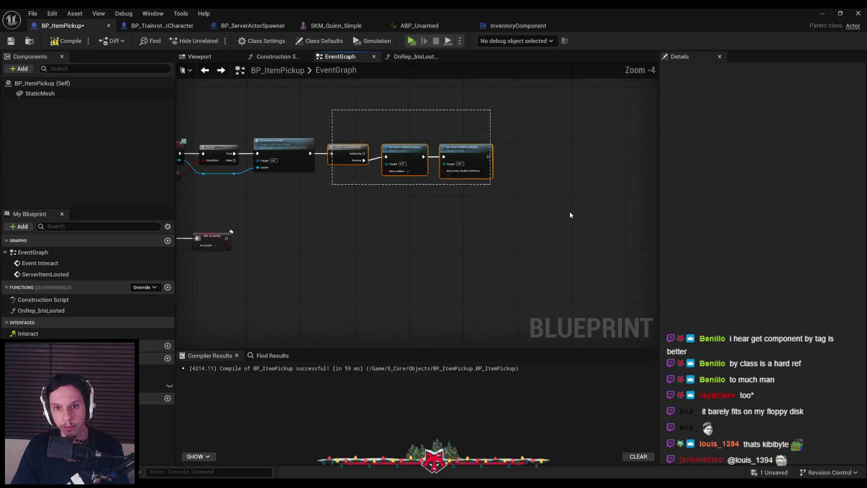
pyautogui.scroll(3, 484, 175)
pyautogui.moveTo(334, 158); pyautogui.dragTo(588, 157)
pyautogui.hotkey('ctrl', 'v')
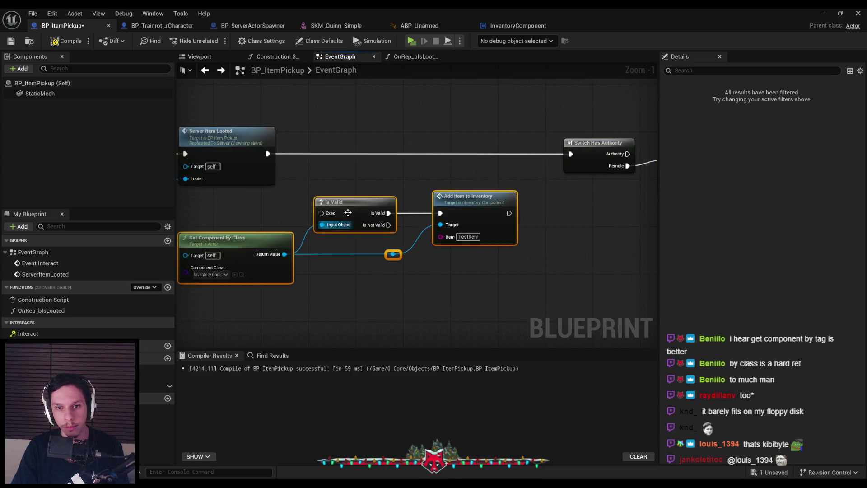
pyautogui.scroll(-2, 331, 220)
pyautogui.moveTo(507, 227); pyautogui.dragTo(375, 198)
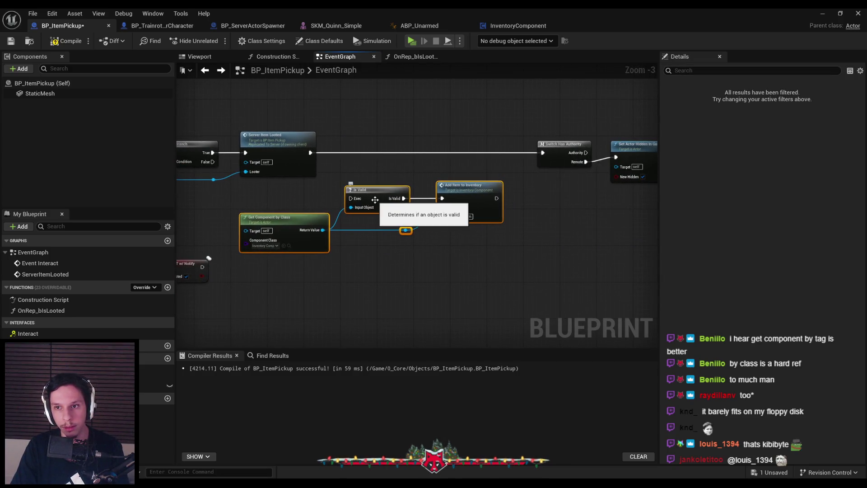
pyautogui.moveTo(424, 142); pyautogui.dragTo(467, 186)
pyautogui.moveTo(613, 169); pyautogui.dragTo(392, 164)
pyautogui.click(581, 242)
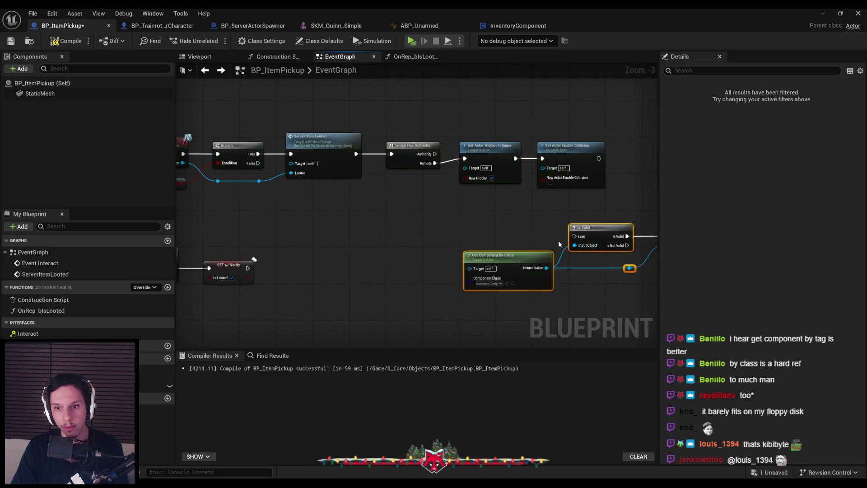
# Step: Insert a Sequence after ServerItemLooted, with Then 1 running the pasted Is Valid and Add Item chain on Looter
pyautogui.scroll(-1, 439, 211)
pyautogui.scroll(1, 481, 183)
pyautogui.moveTo(435, 149); pyautogui.dragTo(455, 164)
pyautogui.write('seque')
pyautogui.press('Return')
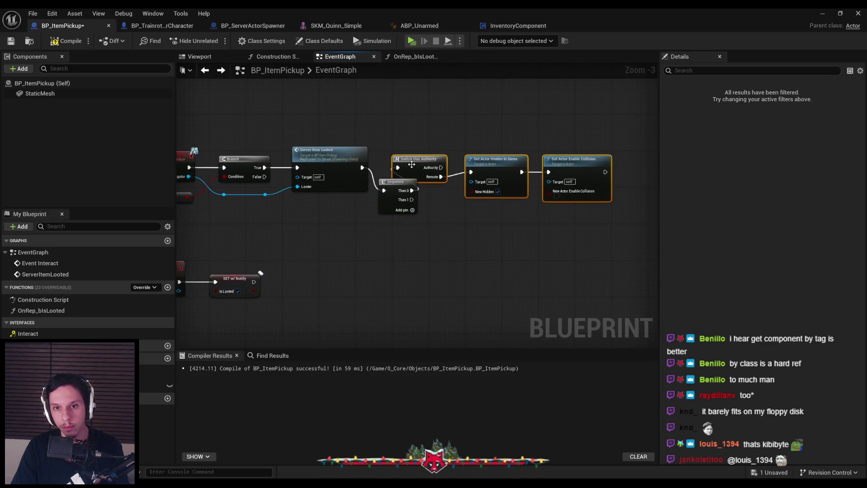
pyautogui.hotkey('ctrl', 'v')
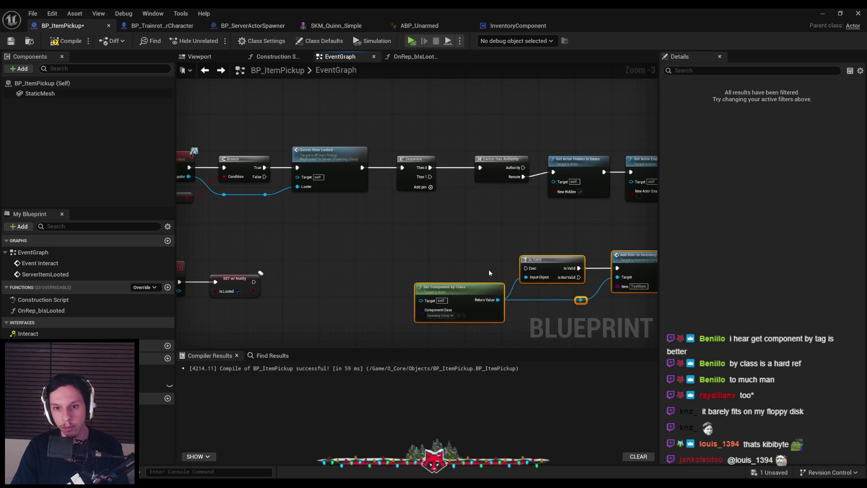
pyautogui.moveTo(525, 269); pyautogui.dragTo(430, 177)
pyautogui.moveTo(551, 256); pyautogui.dragTo(505, 220)
pyautogui.click(485, 245)
pyautogui.moveTo(376, 268)
pyautogui.mouseDown()
pyautogui.moveTo(224, 195)
pyautogui.moveTo(266, 194)
pyautogui.mouseUp()
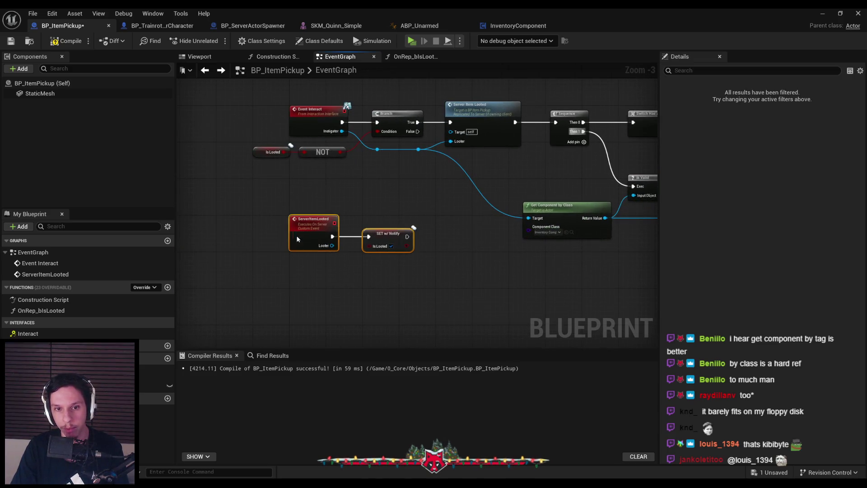
# Step: Compile and save BP_ItemPickup
pyautogui.click(66, 40)
pyautogui.click(10, 41)
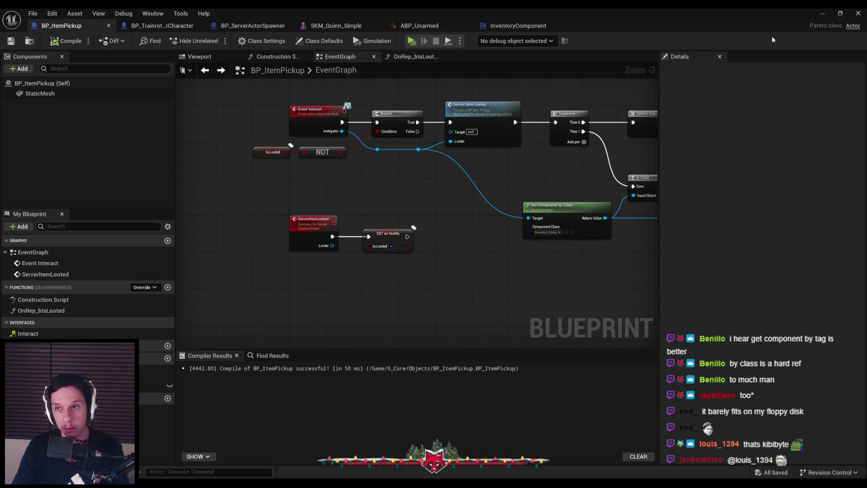
pyautogui.click(820, 16)
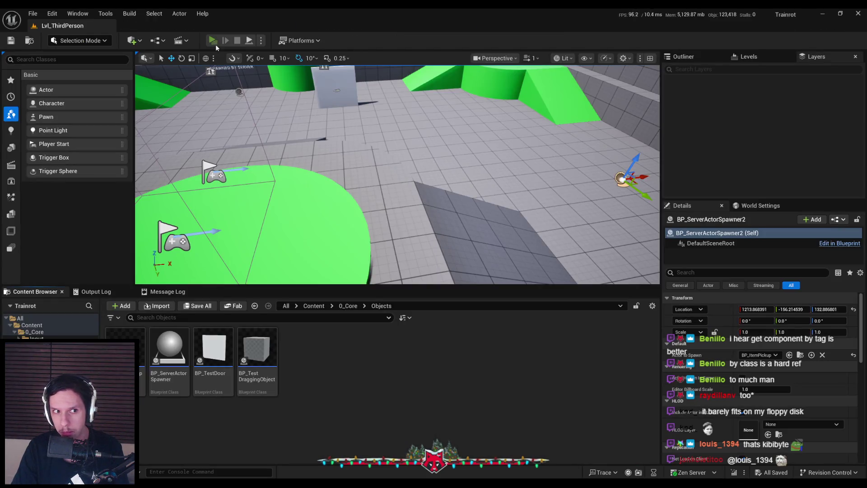
# Step: Play-test with server and two clients, loot TestItem with E, walk off the platform, and stop
pyautogui.click(215, 44)
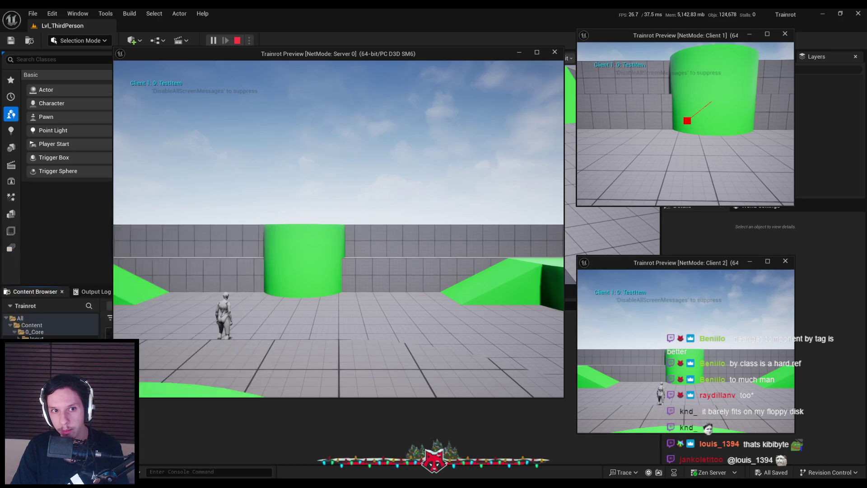
pyautogui.click(406, 190)
pyautogui.press('e')
pyautogui.press('w')
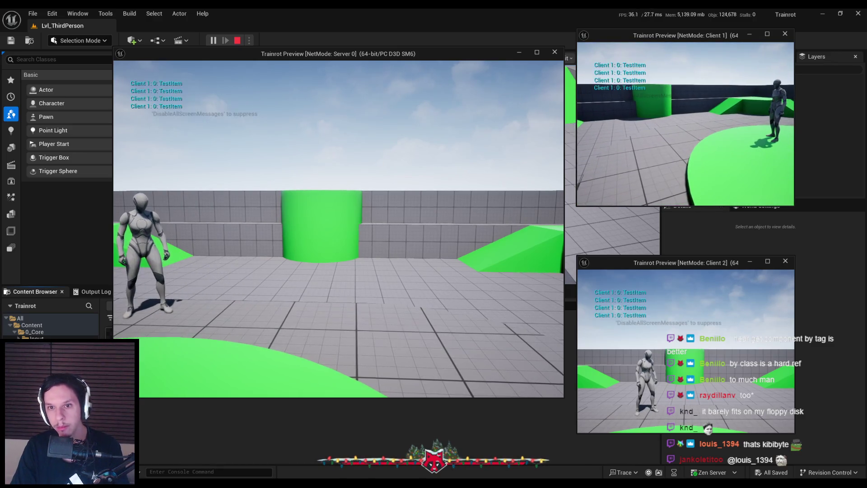
pyautogui.press('Escape')
pyautogui.hotkey('alt', 'Tab')
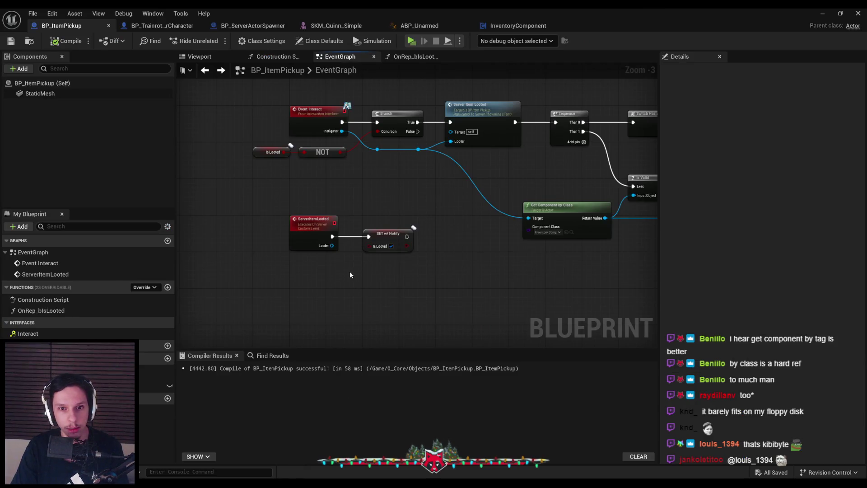
pyautogui.click(163, 25)
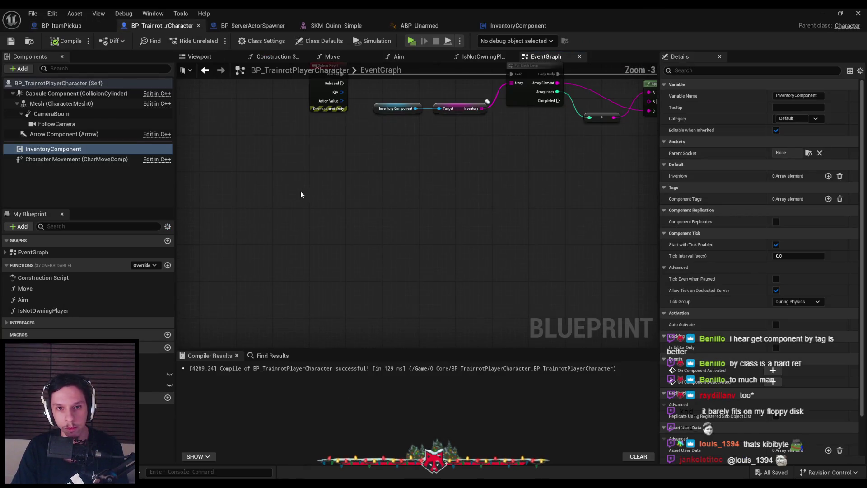
# Step: Add a Debug Key Q event node to the character's EventGraph and move it lower
pyautogui.rightClick(311, 193)
pyautogui.write('debug key q')
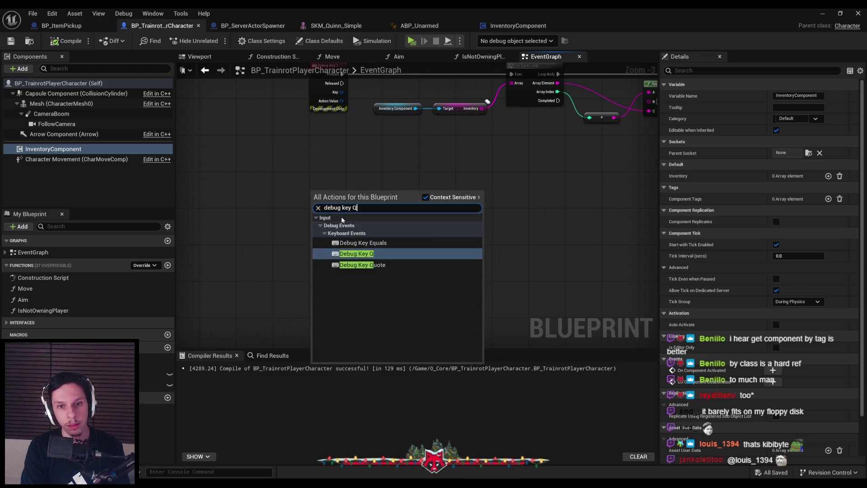
pyautogui.press('Return')
pyautogui.scroll(3, 379, 219)
pyautogui.scroll(-2, 379, 219)
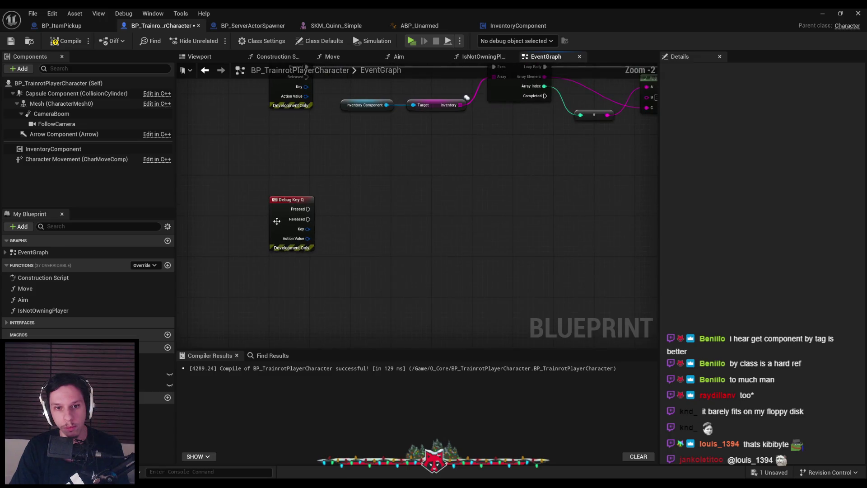
pyautogui.moveTo(275, 220); pyautogui.dragTo(277, 243)
# Step: Compile and save BP_TrainrotPlayerCharacter
pyautogui.click(358, 234)
pyautogui.click(65, 41)
pyautogui.click(11, 40)
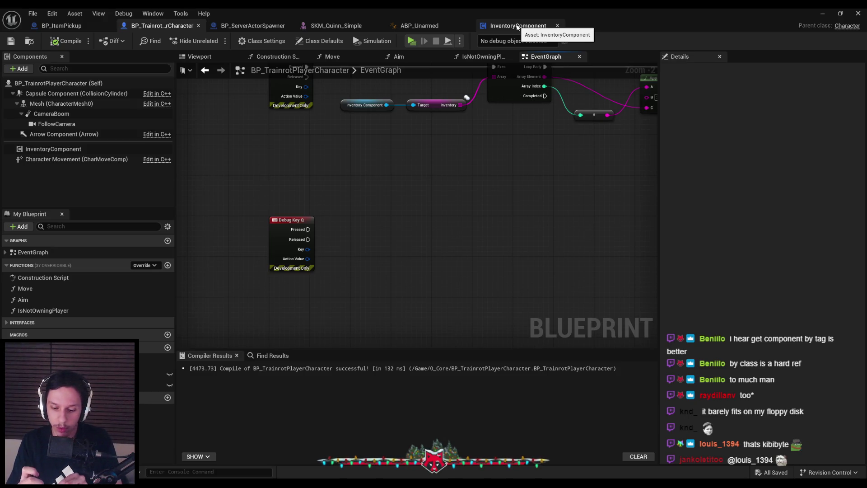
pyautogui.click(518, 27)
# Step: Add a custom event named DropItemFromInventory below AddItemToInventory
pyautogui.scroll(-2, 320, 198)
pyautogui.rightClick(337, 243)
pyautogui.write('custom e')
pyautogui.press('Return')
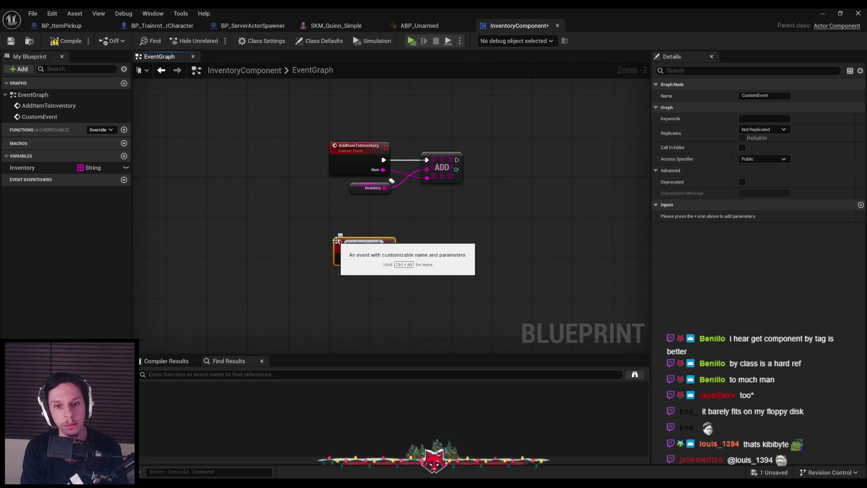
pyautogui.press('Return')
pyautogui.moveTo(349, 252); pyautogui.dragTo(346, 276)
pyautogui.click(253, 194)
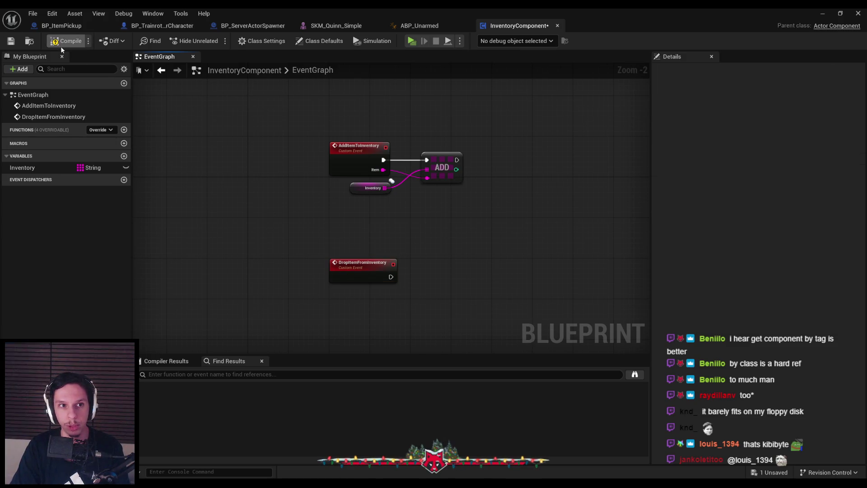
# Step: Check the Inventory variable's replication options unchanged, then compile and save InventoryComponent
pyautogui.click(368, 188)
pyautogui.click(764, 198)
pyautogui.click(751, 215)
pyautogui.click(66, 41)
pyautogui.click(11, 41)
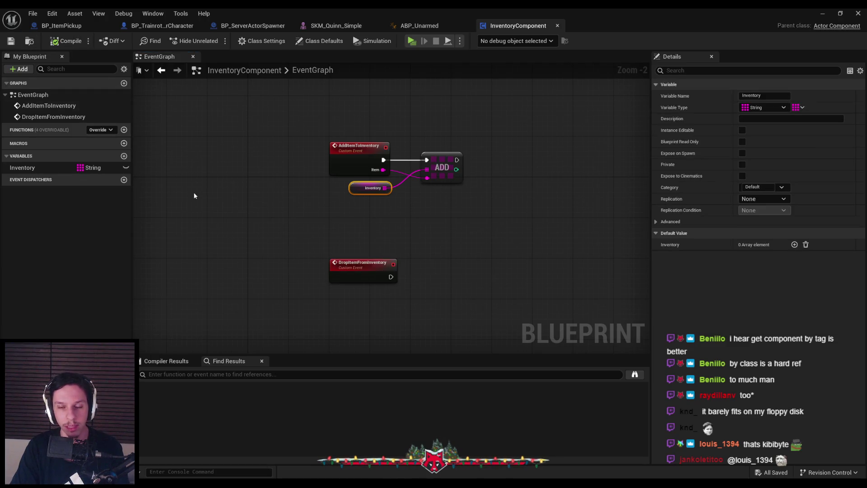
pyautogui.click(199, 197)
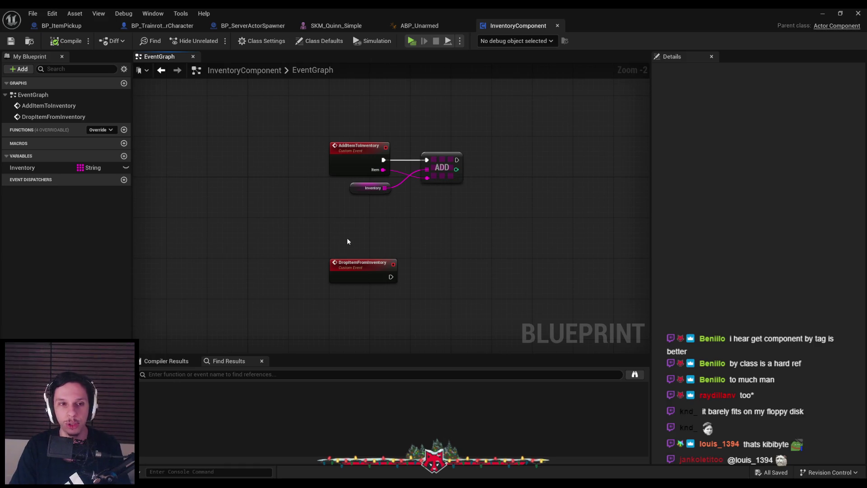
# Step: Glance at the item pickup blueprint, then reposition DropItemFromInventory toward the graph centre
pyautogui.click(69, 26)
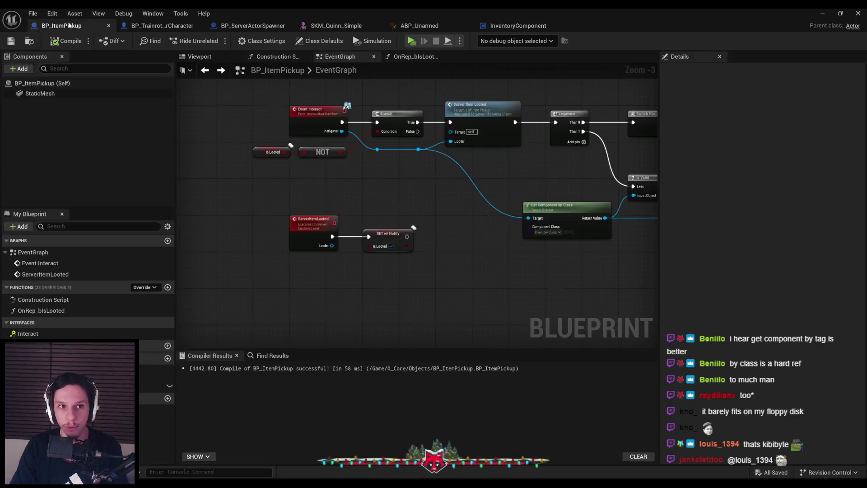
pyautogui.click(511, 27)
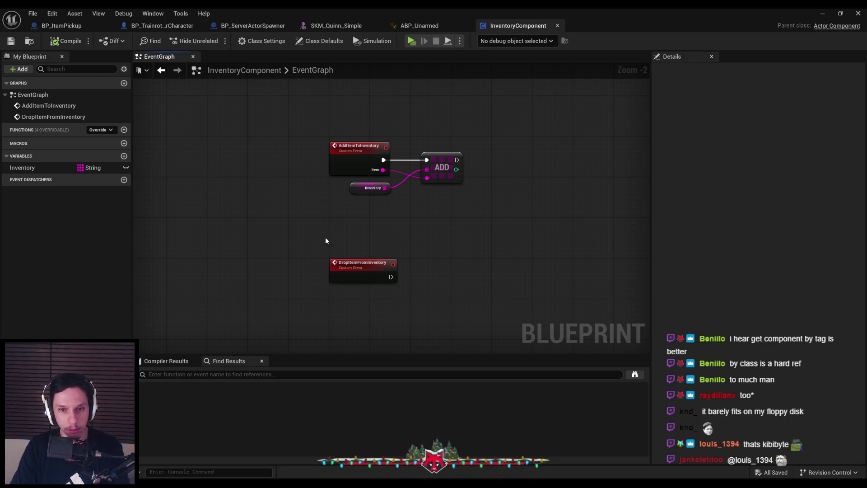
pyautogui.moveTo(338, 225); pyautogui.dragTo(338, 265)
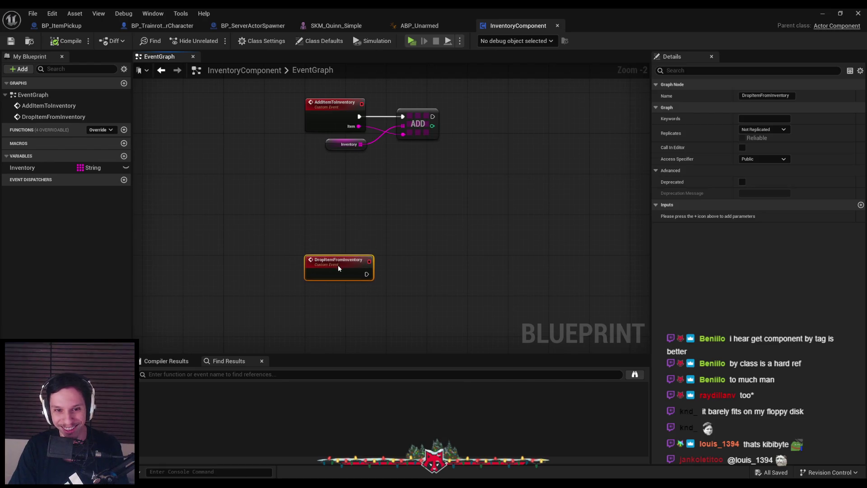
pyautogui.click(334, 236)
pyautogui.scroll(2, 343, 227)
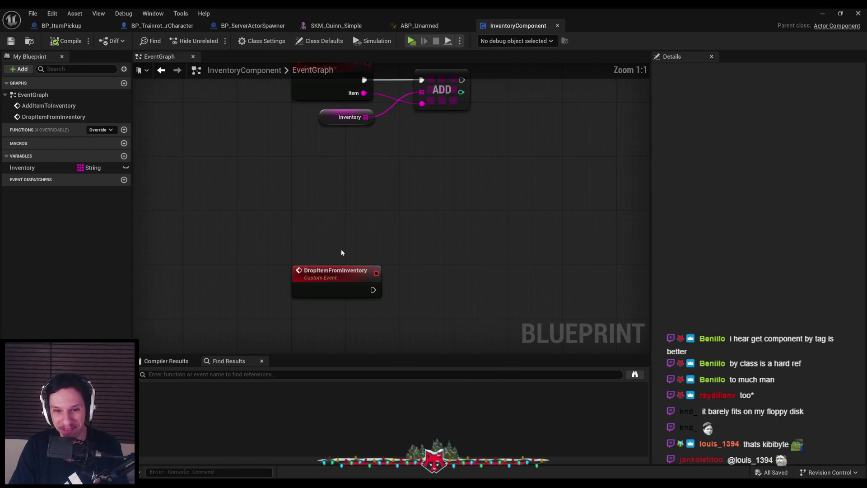
pyautogui.scroll(-2, 344, 236)
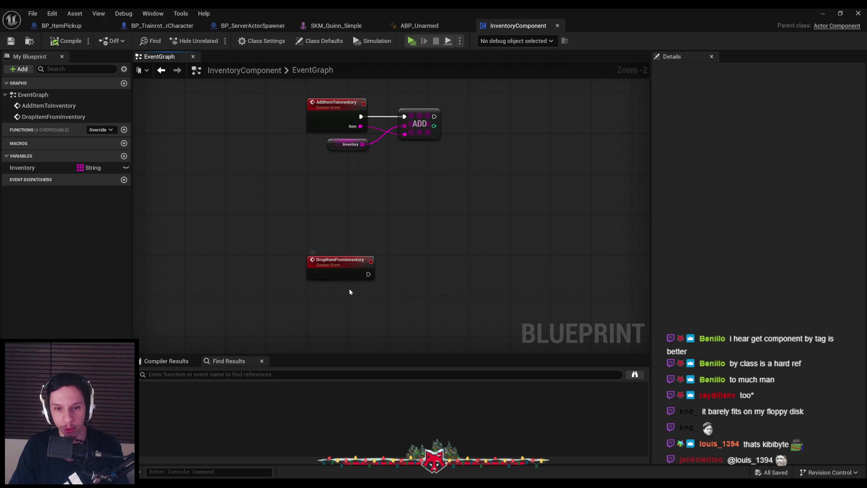
pyautogui.moveTo(336, 280); pyautogui.dragTo(326, 249)
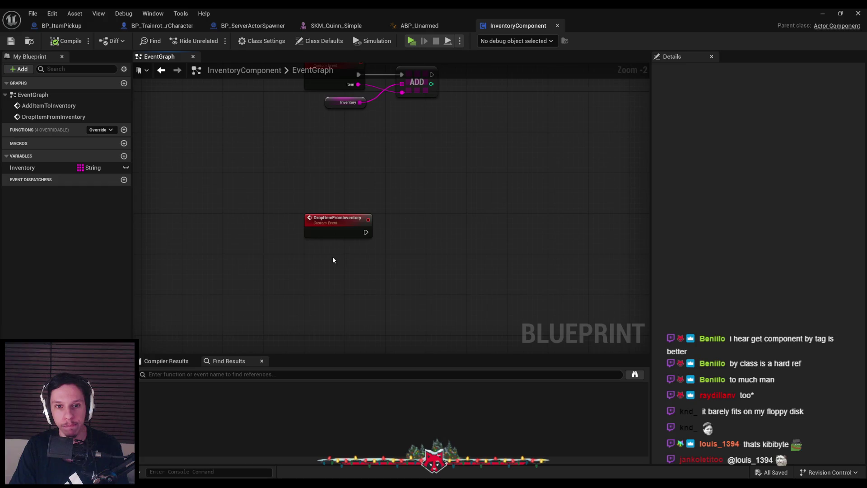
pyautogui.click(336, 231)
# Step: Give DropItemFromInventory an Integer input named ItemIndex
pyautogui.click(861, 205)
pyautogui.write('Item')
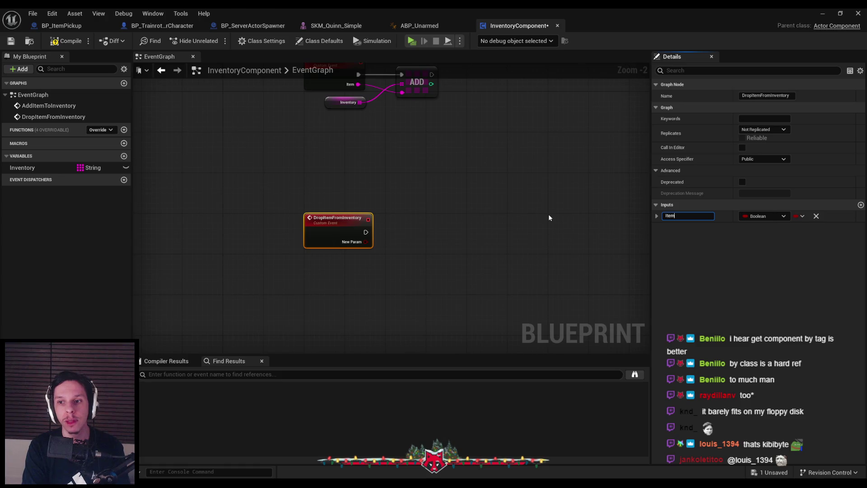
pyautogui.write('Index')
pyautogui.press('Return')
pyautogui.click(759, 217)
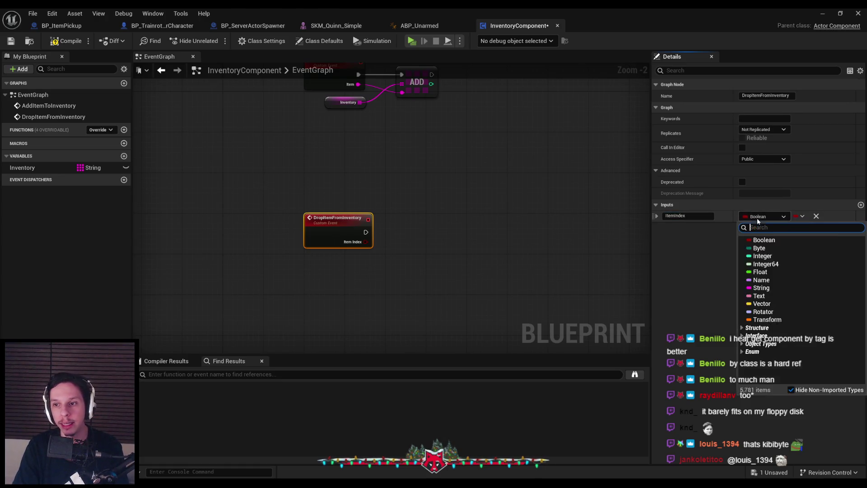
pyautogui.click(772, 256)
pyautogui.click(410, 284)
# Step: Compile and save InventoryComponent with F7 and Ctrl+S
pyautogui.press('F7')
pyautogui.hotkey('ctrl', 's')
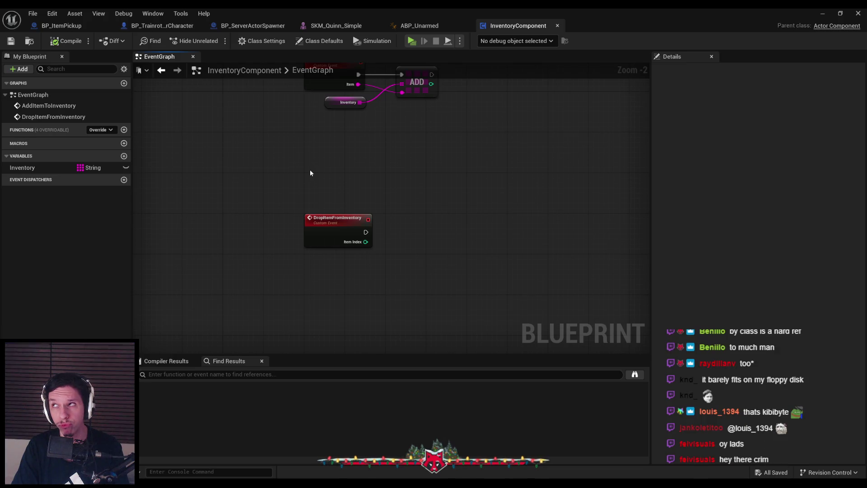
pyautogui.click(329, 221)
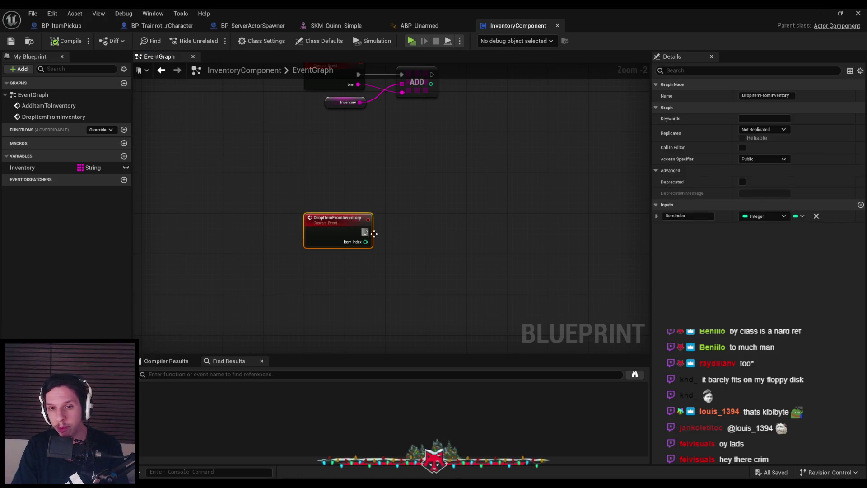
pyautogui.rightClick(422, 212)
# Step: Run a Spawn Actor from Class node for BP Item Pickup off the event, splitting Spawn Transform
pyautogui.write('spaw')
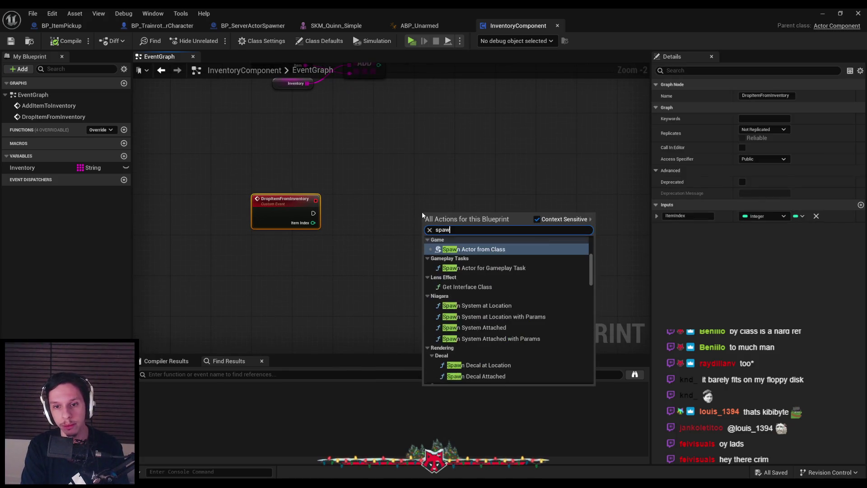
pyautogui.write('n actor from')
pyautogui.press('Return')
pyautogui.moveTo(313, 213); pyautogui.dragTo(487, 221)
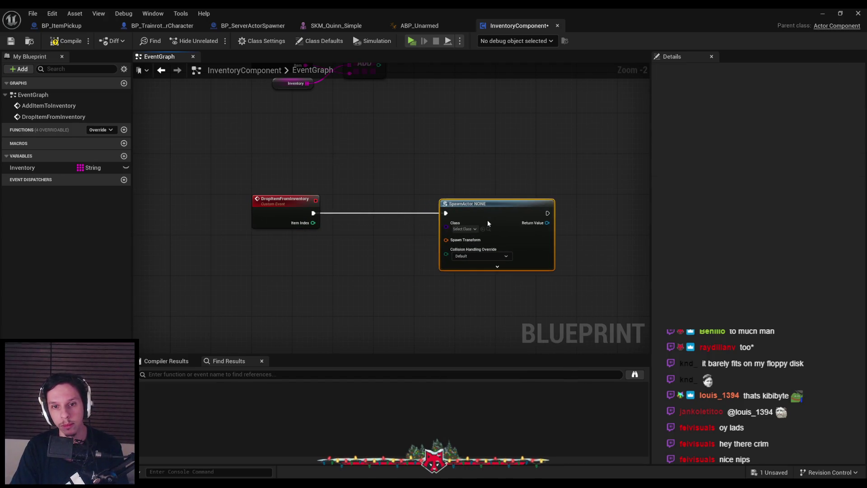
pyautogui.click(462, 230)
pyautogui.write('item pick')
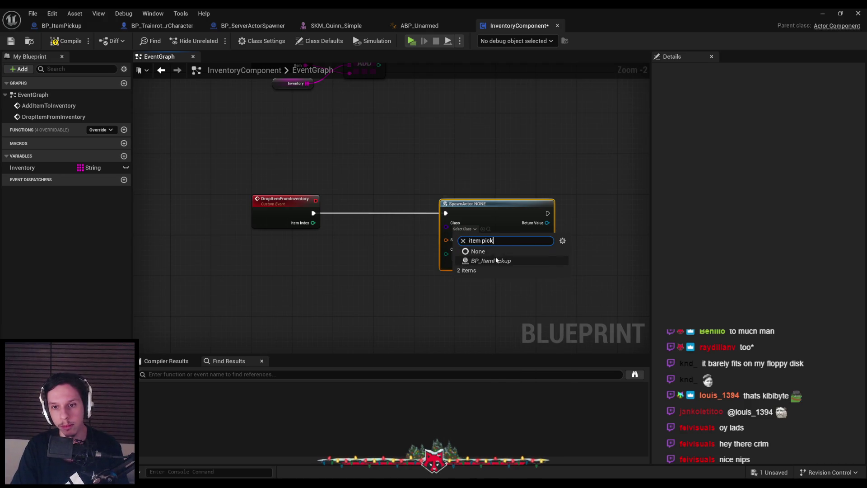
pyautogui.click(488, 260)
pyautogui.rightClick(446, 240)
pyautogui.click(470, 277)
# Step: Feed Get Owner → Get Actor Location into the spawn Location pin
pyautogui.moveTo(256, 272); pyautogui.dragTo(282, 312)
pyautogui.rightClick(251, 298)
pyautogui.write('get own')
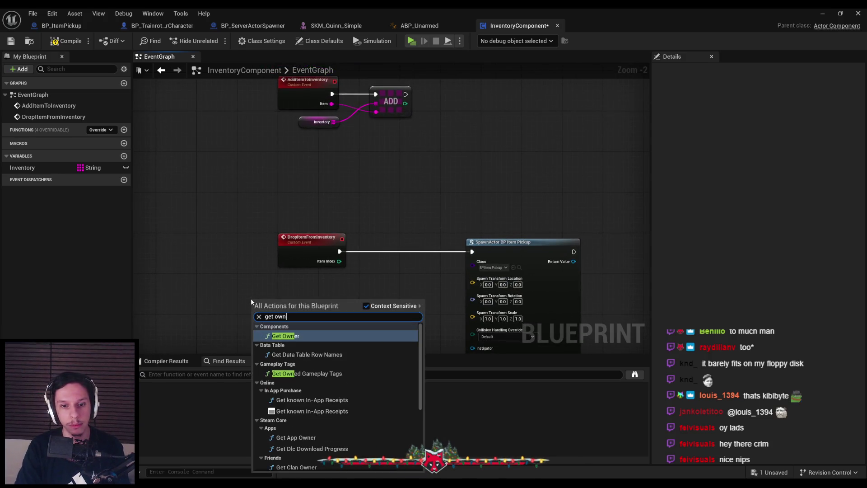
pyautogui.write('er')
pyautogui.press('Return')
pyautogui.scroll(2, 286, 265)
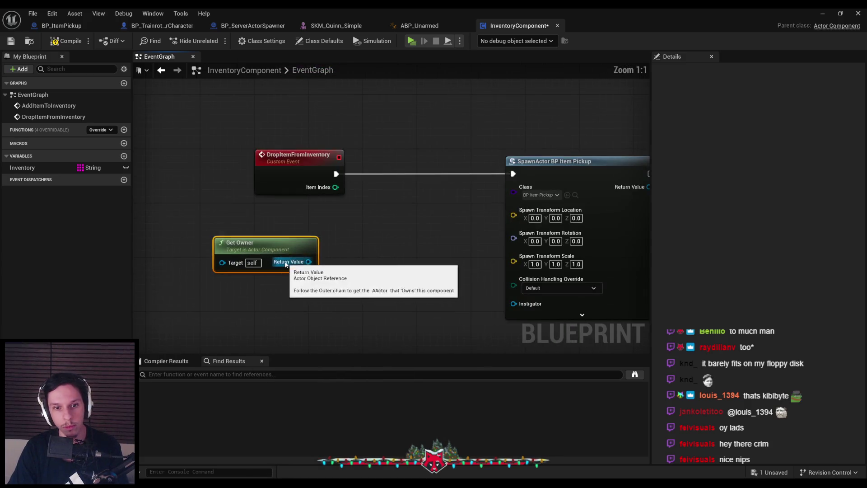
pyautogui.moveTo(308, 262); pyautogui.dragTo(346, 256)
pyautogui.write('get actor locati')
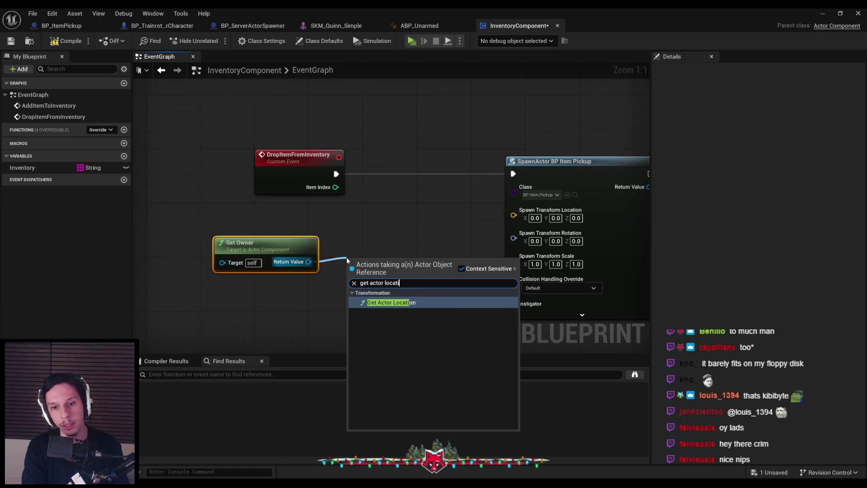
pyautogui.press('Return')
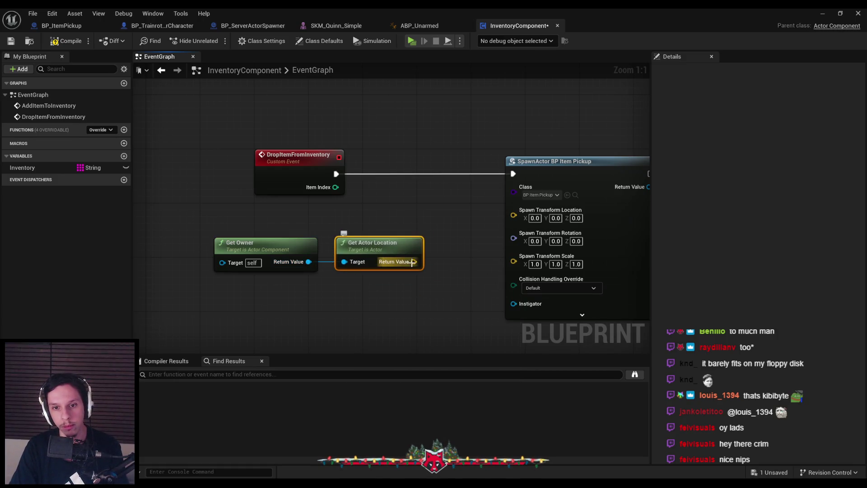
pyautogui.moveTo(411, 262); pyautogui.dragTo(514, 215)
# Step: Set collision handling to Always Spawn, Ignore Collisions and move Get Owner left
pyautogui.scroll(-1, 452, 268)
pyautogui.click(559, 249)
pyautogui.click(549, 262)
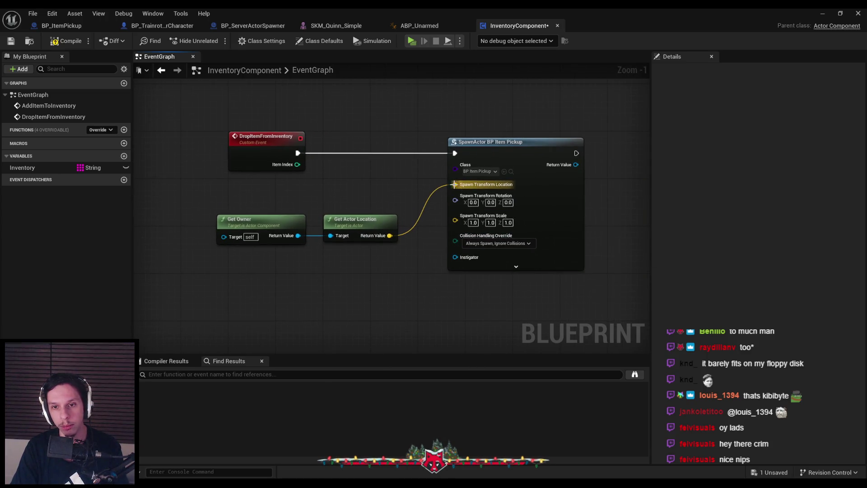
pyautogui.moveTo(288, 226)
pyautogui.mouseDown()
pyautogui.moveTo(222, 227)
pyautogui.moveTo(262, 257)
pyautogui.mouseUp()
# Step: Multiply the owner's Get Actor Forward Vector by 70.0
pyautogui.write('get rotat')
pyautogui.press('BackSpace')
pyautogui.press('BackSpace')
pyautogui.press('BackSpace')
pyautogui.write('forward')
pyautogui.press('Return')
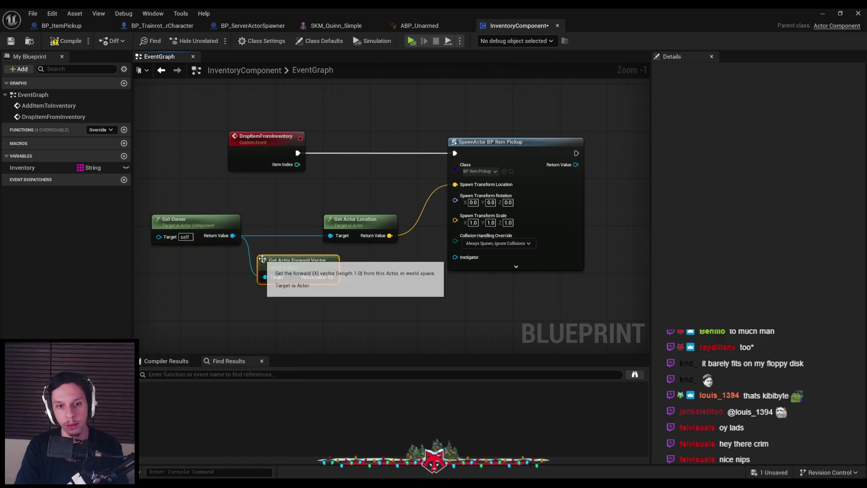
pyautogui.moveTo(331, 276); pyautogui.dragTo(360, 281)
pyautogui.write('multiply')
pyautogui.press('Return')
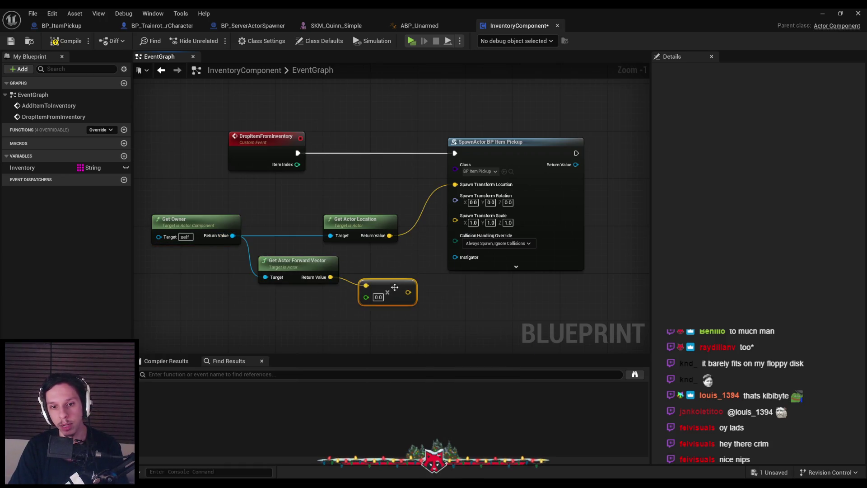
pyautogui.moveTo(553, 226); pyautogui.dragTo(612, 226)
pyautogui.moveTo(298, 265); pyautogui.dragTo(298, 261)
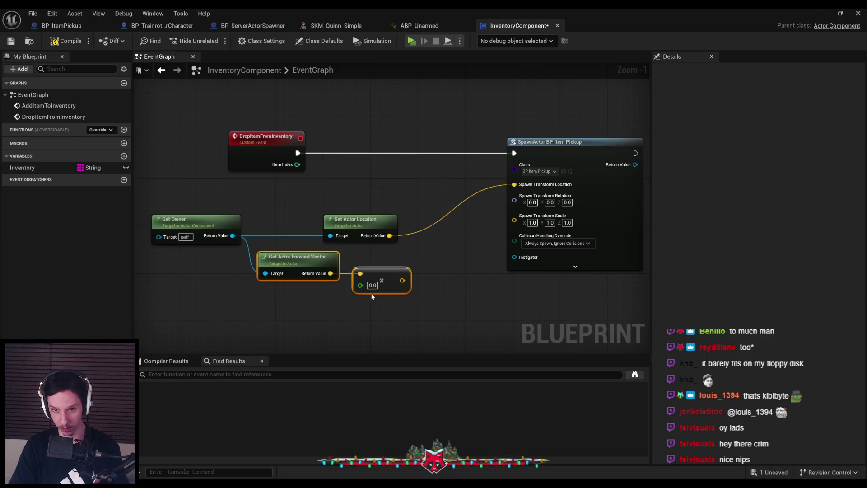
pyautogui.write('70')
pyautogui.click(425, 330)
# Step: Add the scaled forward vector to the owner's location, wire it into spawn Location, and compile
pyautogui.moveTo(389, 236)
pyautogui.mouseDown()
pyautogui.moveTo(413, 235)
pyautogui.moveTo(408, 289)
pyautogui.moveTo(406, 280)
pyautogui.mouseUp()
pyautogui.write('add')
pyautogui.press('Return')
pyautogui.moveTo(457, 244)
pyautogui.mouseDown()
pyautogui.moveTo(479, 236)
pyautogui.moveTo(514, 184)
pyautogui.mouseUp()
pyautogui.moveTo(483, 317); pyautogui.dragTo(267, 242)
pyautogui.moveTo(379, 225); pyautogui.dragTo(379, 219)
pyautogui.click(376, 187)
pyautogui.click(62, 42)
pyautogui.click(11, 41)
# Step: Shift the spawn chain right of the event, raise the location helper nodes, and save
pyautogui.scroll(-2, 222, 184)
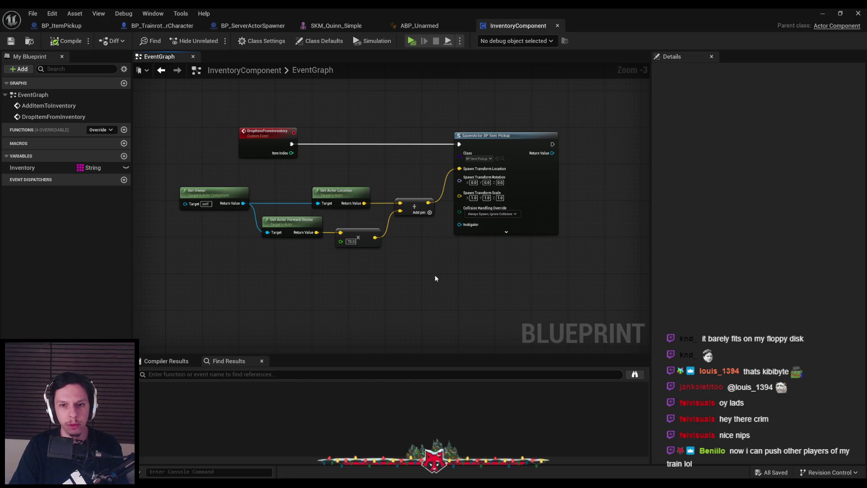
pyautogui.scroll(2, 362, 240)
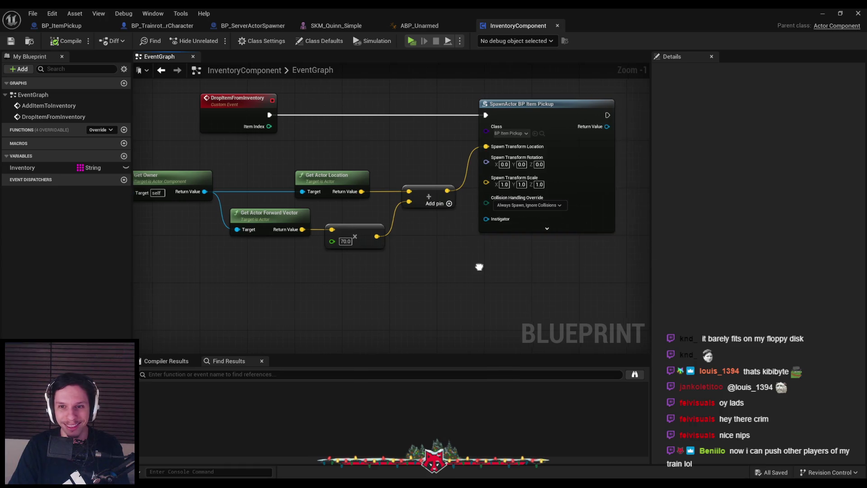
pyautogui.scroll(-1, 359, 153)
pyautogui.scroll(-1, 316, 148)
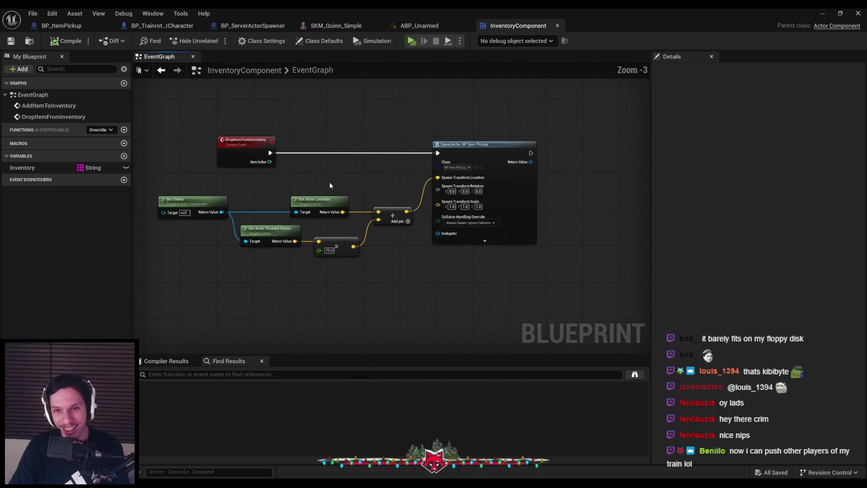
pyautogui.scroll(1, 336, 158)
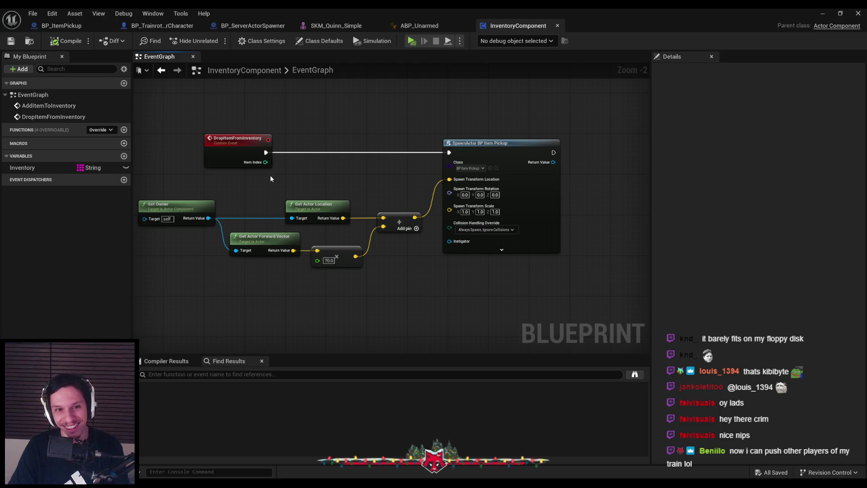
pyautogui.scroll(-1, 300, 219)
pyautogui.moveTo(189, 220); pyautogui.dragTo(556, 331)
pyautogui.moveTo(515, 236)
pyautogui.mouseDown()
pyautogui.moveTo(497, 244)
pyautogui.moveTo(534, 253)
pyautogui.mouseUp()
pyautogui.moveTo(236, 258)
pyautogui.mouseDown()
pyautogui.moveTo(260, 258)
pyautogui.moveTo(458, 330)
pyautogui.mouseUp()
pyautogui.click(269, 238)
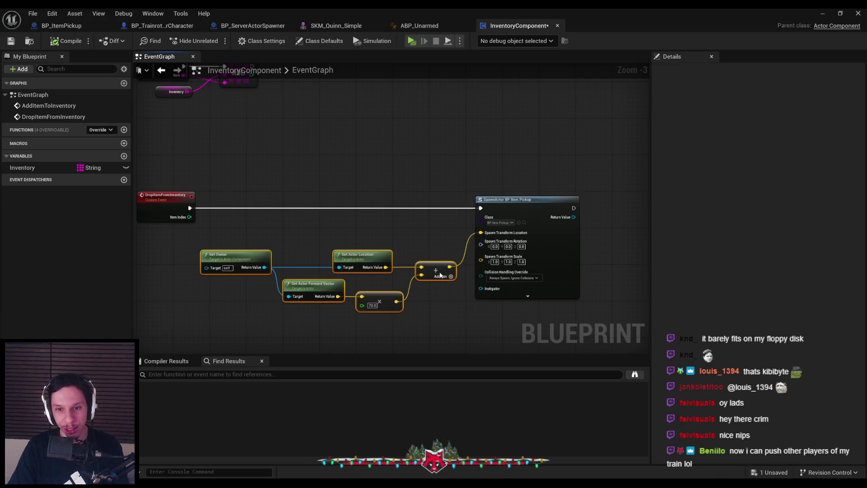
pyautogui.moveTo(440, 276); pyautogui.dragTo(440, 260)
pyautogui.click(371, 270)
pyautogui.click(11, 41)
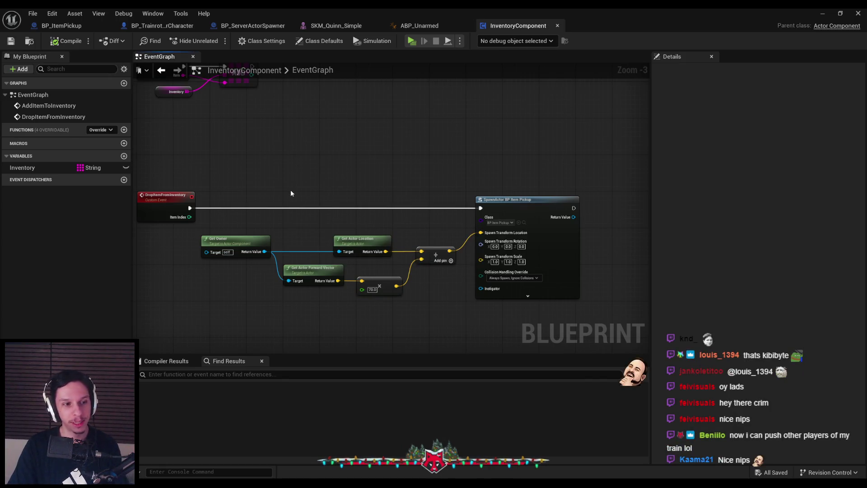
# Step: Recentre the graph around the owner, location and Add nodes and save InventoryComponent
pyautogui.moveTo(290, 193); pyautogui.dragTo(349, 162)
pyautogui.scroll(-2, 325, 190)
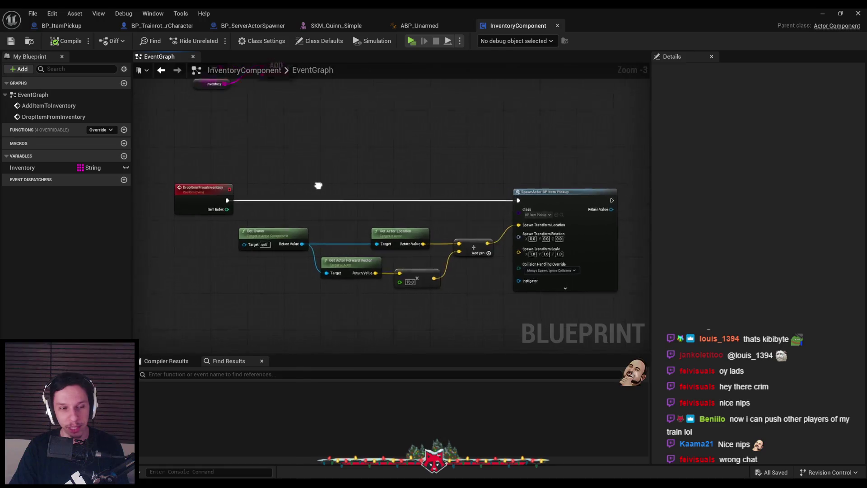
pyautogui.scroll(3, 316, 200)
pyautogui.moveTo(283, 210); pyautogui.dragTo(485, 237)
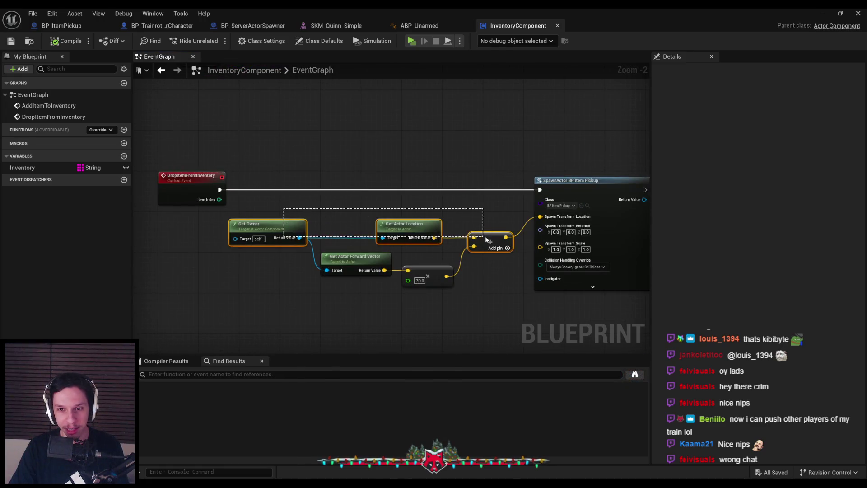
pyautogui.click(502, 298)
pyautogui.click(9, 42)
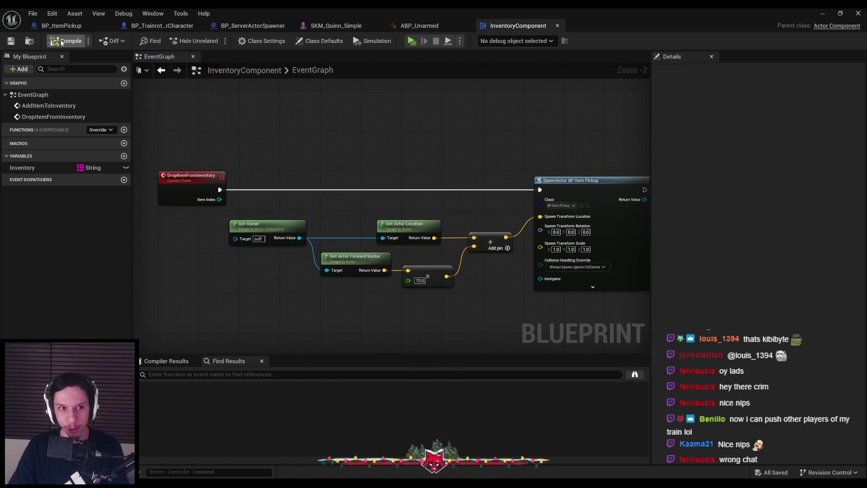
# Step: Drag an Inventory Component getter into the character's EventGraph and compile
pyautogui.click(164, 25)
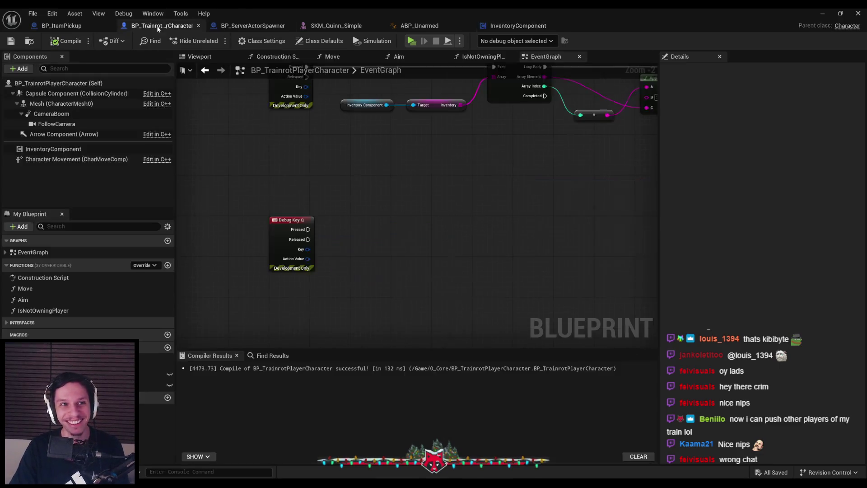
pyautogui.moveTo(53, 149); pyautogui.dragTo(339, 271)
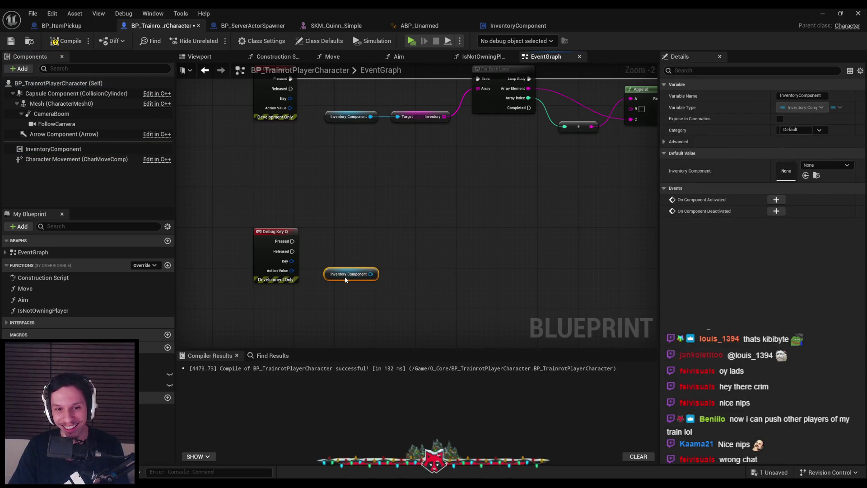
pyautogui.click(519, 26)
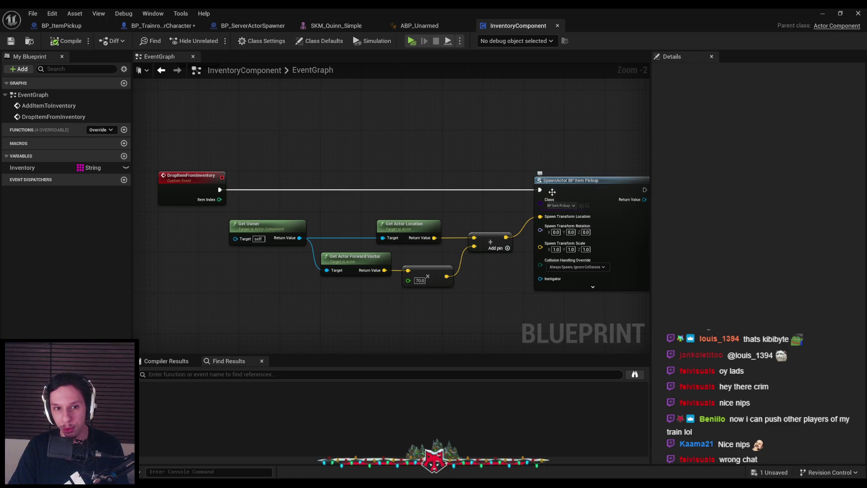
pyautogui.click(162, 26)
pyautogui.click(63, 43)
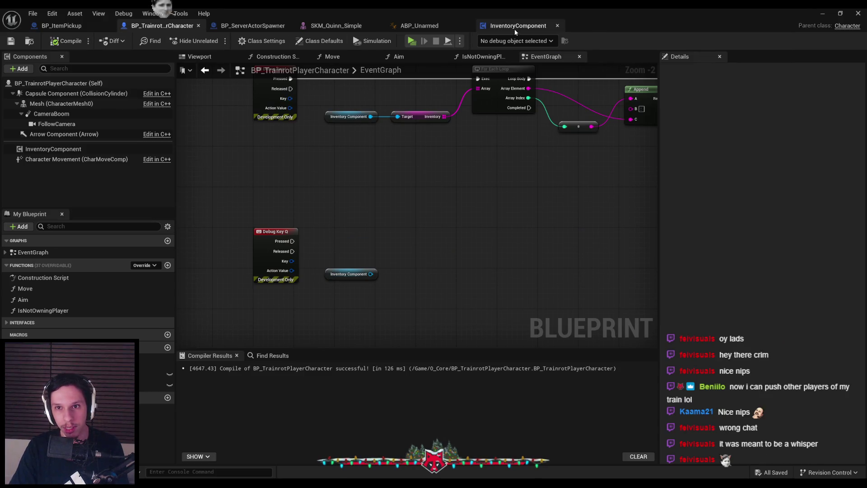
# Step: Nudge InventoryComponent's drop logic nodes right, then move the getter below Debug Key Q
pyautogui.click(514, 27)
pyautogui.scroll(-2, 456, 153)
pyautogui.scroll(1, 357, 180)
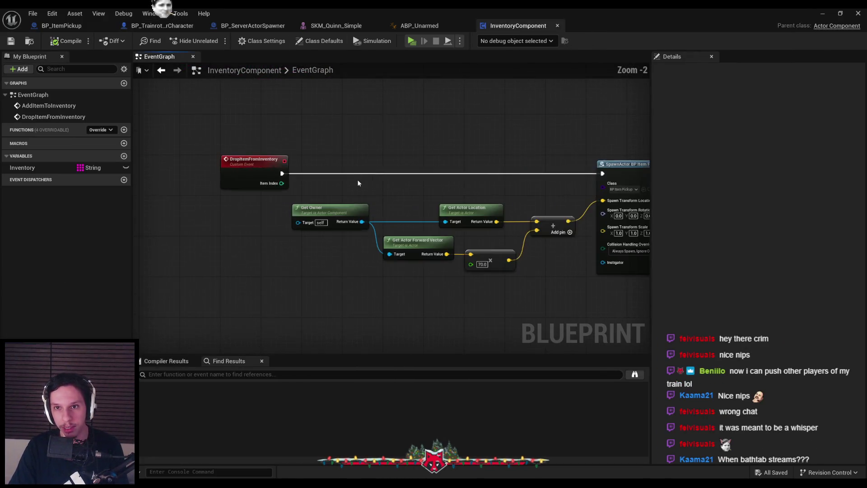
pyautogui.moveTo(292, 147); pyautogui.dragTo(608, 283)
pyautogui.moveTo(583, 170); pyautogui.dragTo(592, 170)
pyautogui.click(498, 170)
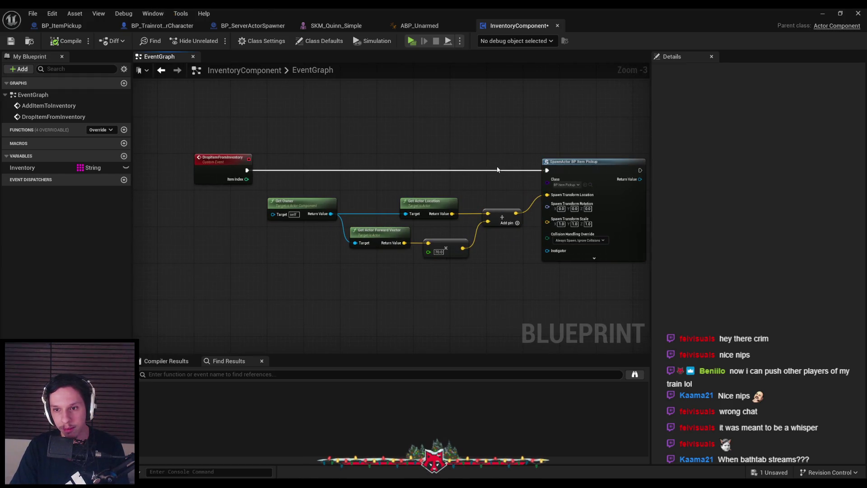
pyautogui.click(171, 29)
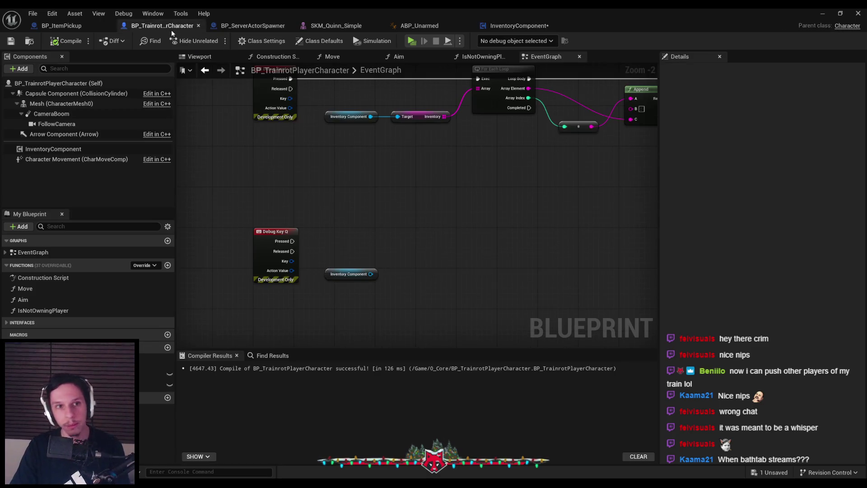
pyautogui.moveTo(348, 213)
pyautogui.mouseDown()
pyautogui.moveTo(333, 257)
pyautogui.moveTo(300, 290)
pyautogui.mouseUp()
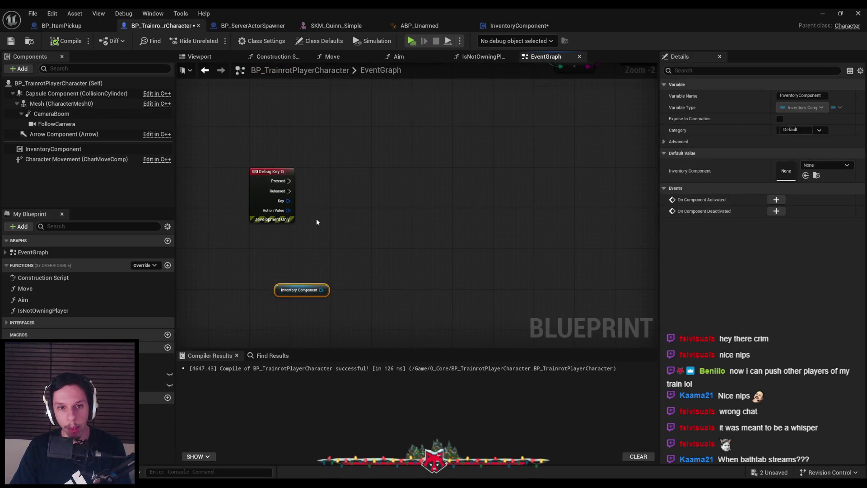
# Step: Add a ServerPlayerDropItem custom event set to Run on Server, with the getter below it
pyautogui.click(315, 220)
pyautogui.rightClick(380, 233)
pyautogui.write('custom')
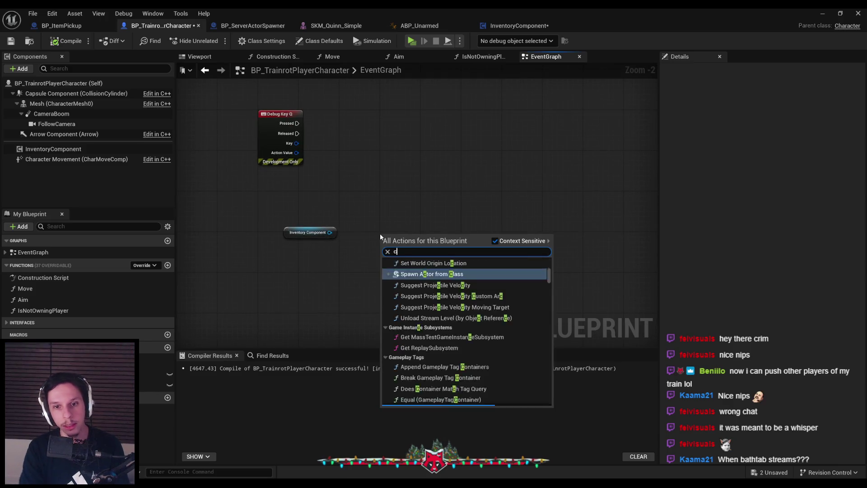
pyautogui.press('Return')
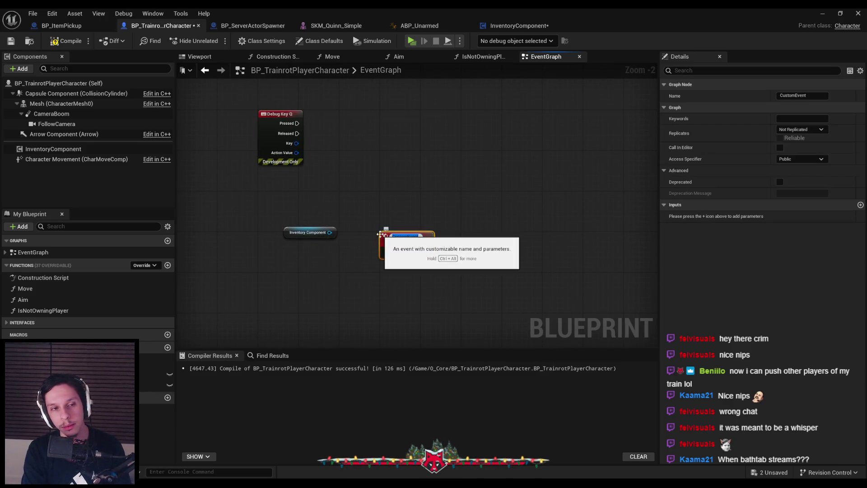
pyautogui.write('Pi')
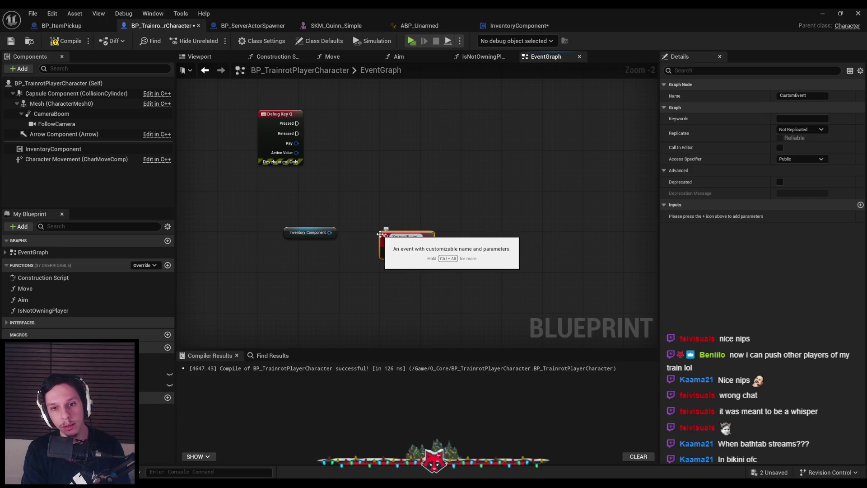
pyautogui.press('Return')
pyautogui.click(802, 129)
pyautogui.click(804, 161)
pyautogui.moveTo(401, 258); pyautogui.dragTo(385, 253)
pyautogui.moveTo(297, 238)
pyautogui.mouseDown()
pyautogui.moveTo(388, 279)
pyautogui.moveTo(454, 261)
pyautogui.moveTo(448, 240)
pyautogui.mouseUp()
pyautogui.click(394, 241)
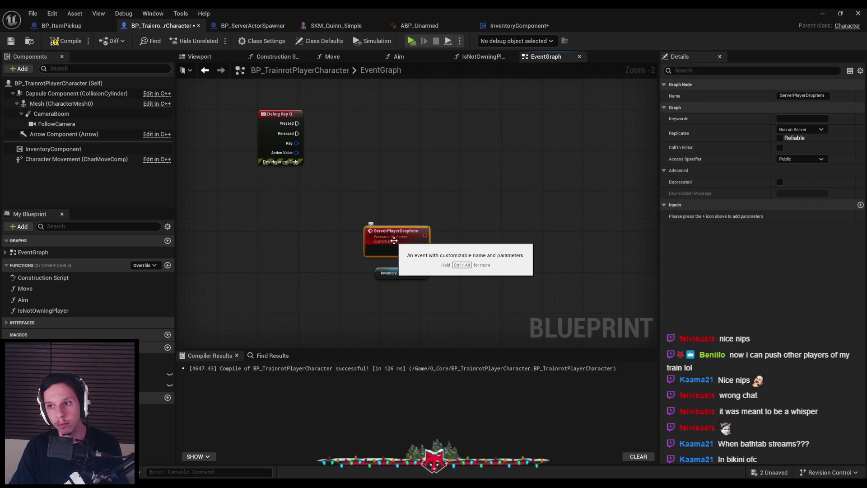
# Step: Give ServerPlayerDropItem an Instigator input typed as a BP Trainrot Player Character reference
pyautogui.click(861, 205)
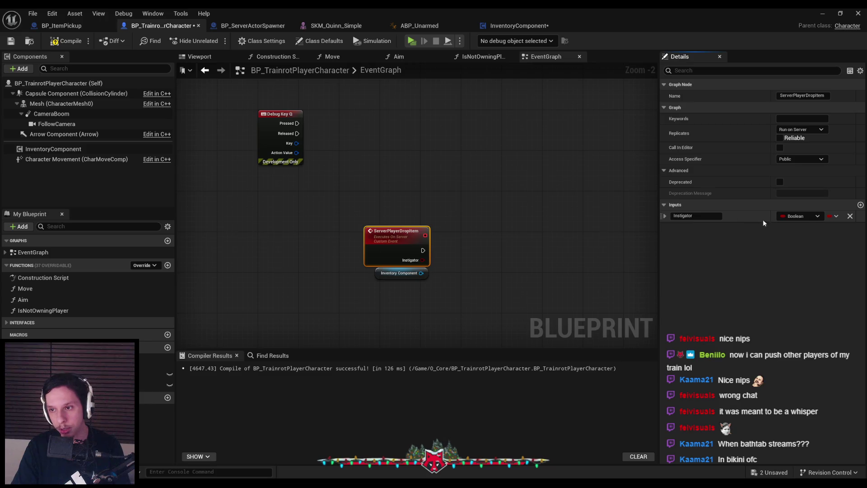
pyautogui.click(795, 218)
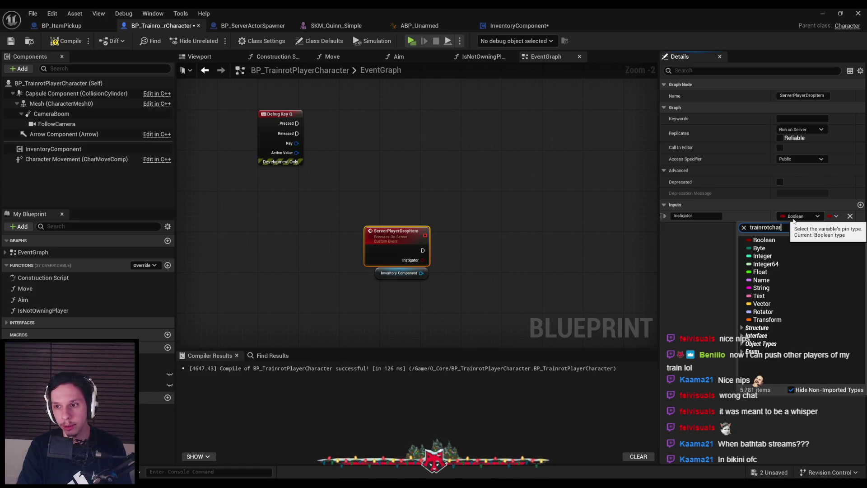
pyautogui.hotkey('ctrl', 'a')
pyautogui.write('characte')
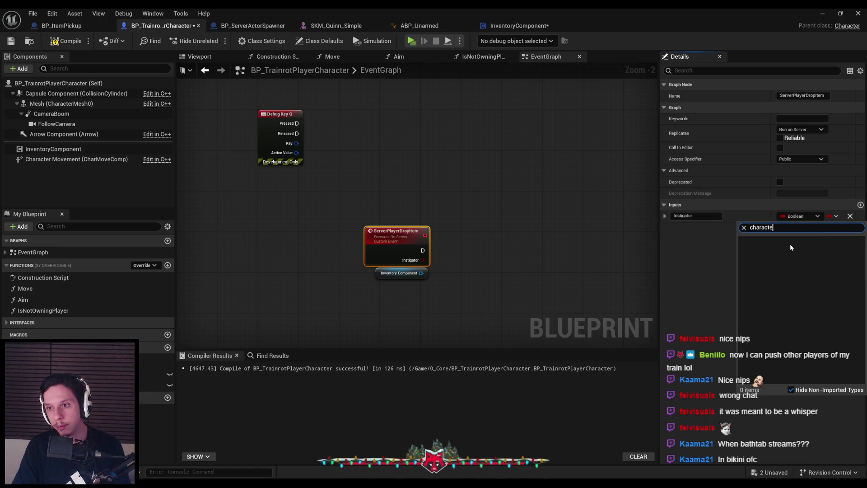
pyautogui.moveTo(777, 270)
pyautogui.click(691, 268)
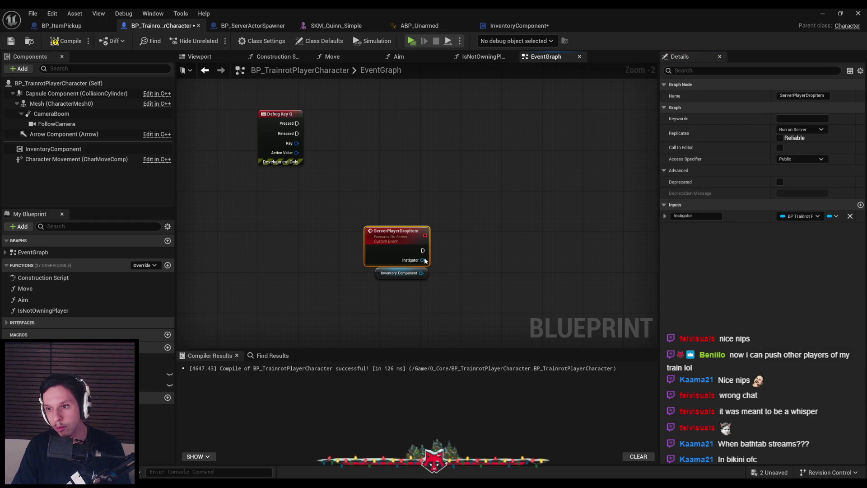
pyautogui.moveTo(384, 273); pyautogui.dragTo(384, 289)
pyautogui.click(454, 274)
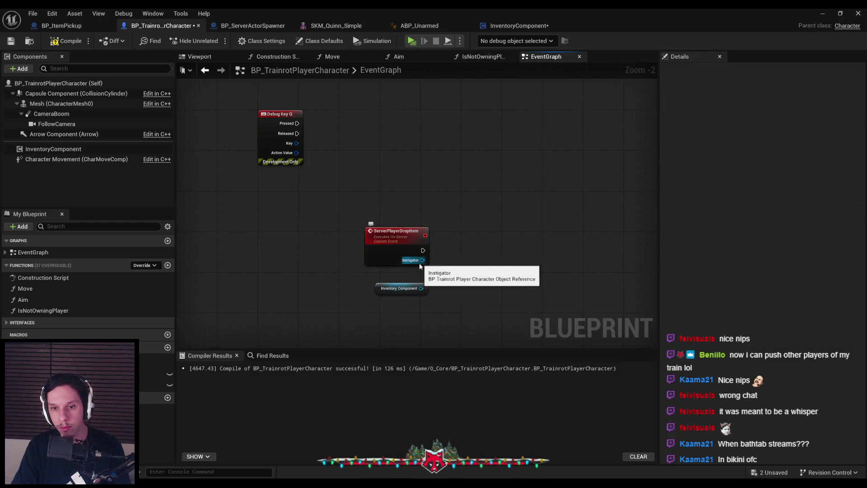
pyautogui.moveTo(422, 261); pyautogui.dragTo(454, 272)
# Step: Get the Instigator's Inventory Component and call Drop Item from Inventory on it
pyautogui.write('inventor')
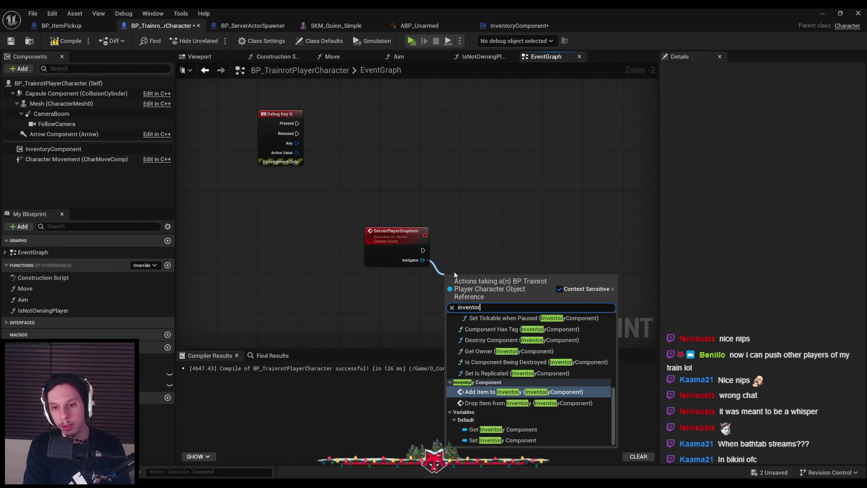
pyautogui.write('y comp')
pyautogui.scroll(-10, 531, 360)
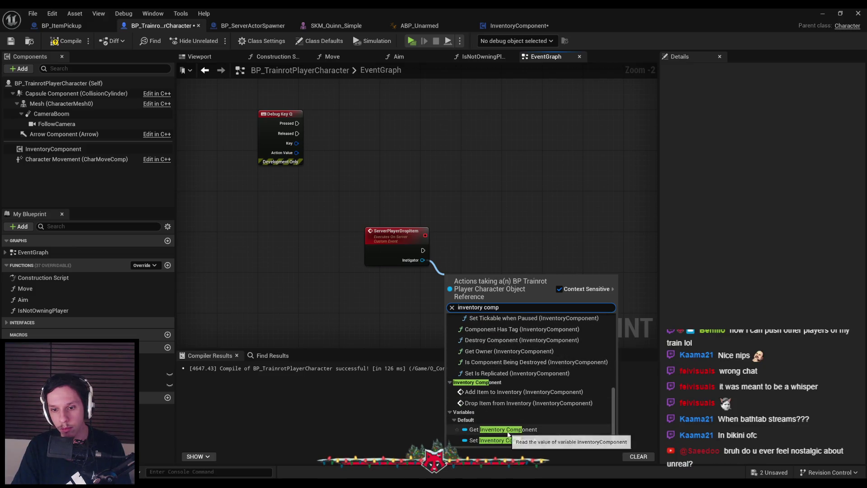
pyautogui.click(509, 434)
pyautogui.moveTo(515, 278); pyautogui.dragTo(557, 247)
pyautogui.write('drop')
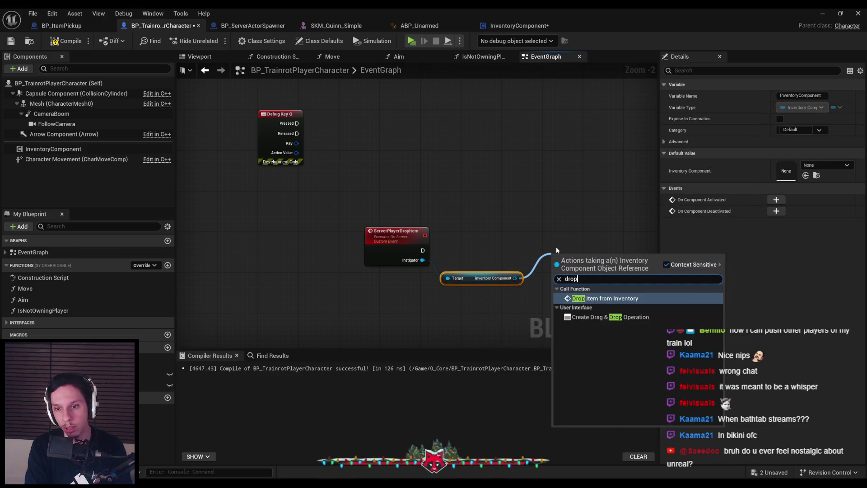
pyautogui.press('Return')
pyautogui.moveTo(570, 267); pyautogui.dragTo(566, 248)
pyautogui.click(477, 274)
pyautogui.click(490, 293)
# Step: Reposition the three connected nodes and save the character blueprint
pyautogui.moveTo(446, 227); pyautogui.dragTo(398, 204)
pyautogui.scroll(1, 397, 205)
pyautogui.scroll(-1, 297, 211)
pyautogui.moveTo(296, 211); pyautogui.dragTo(538, 275)
pyautogui.scroll(-1, 343, 287)
pyautogui.moveTo(343, 287); pyautogui.dragTo(344, 287)
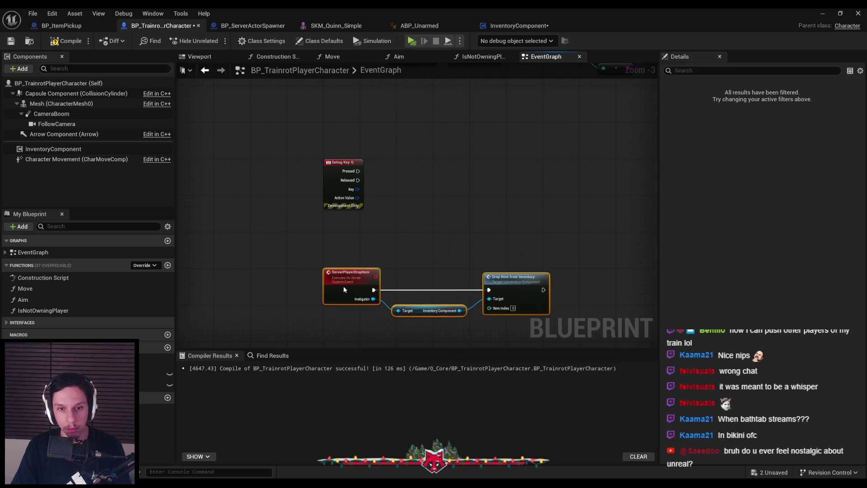
pyautogui.click(11, 40)
# Step: Call Server Player Drop Item from Debug Key Q's Pressed pin
pyautogui.click(306, 175)
pyautogui.scroll(1, 316, 169)
pyautogui.scroll(2, 364, 192)
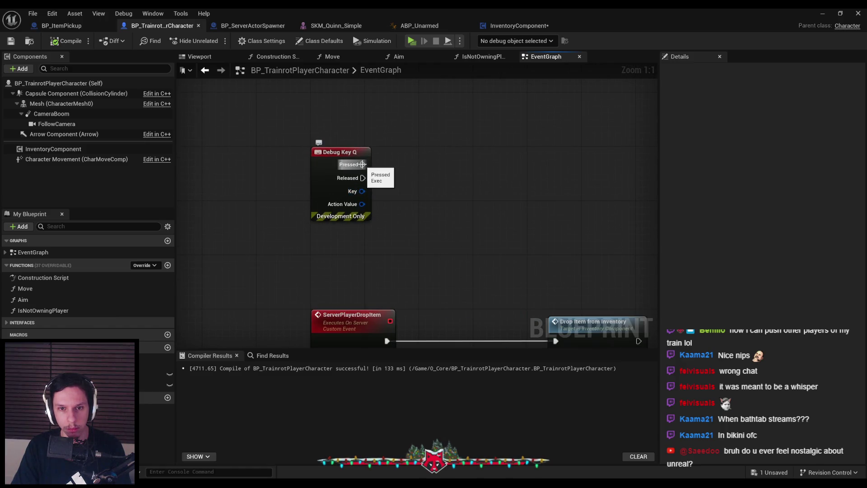
pyautogui.scroll(-1, 363, 164)
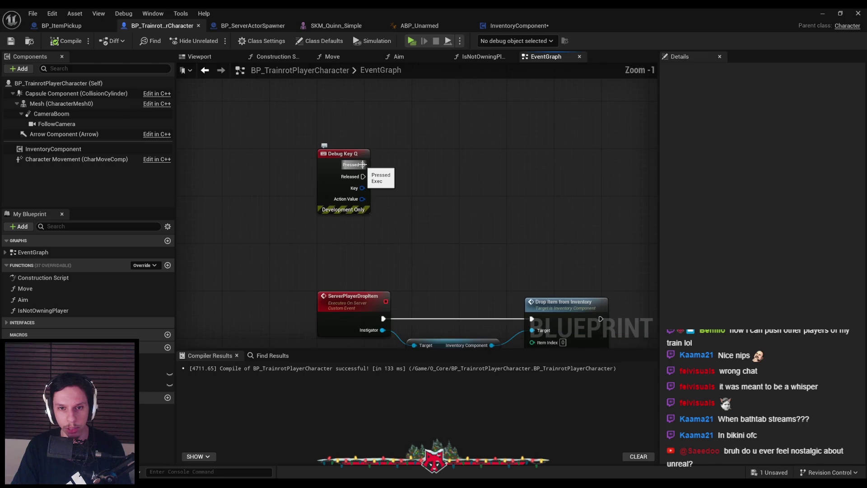
pyautogui.scroll(1, 363, 165)
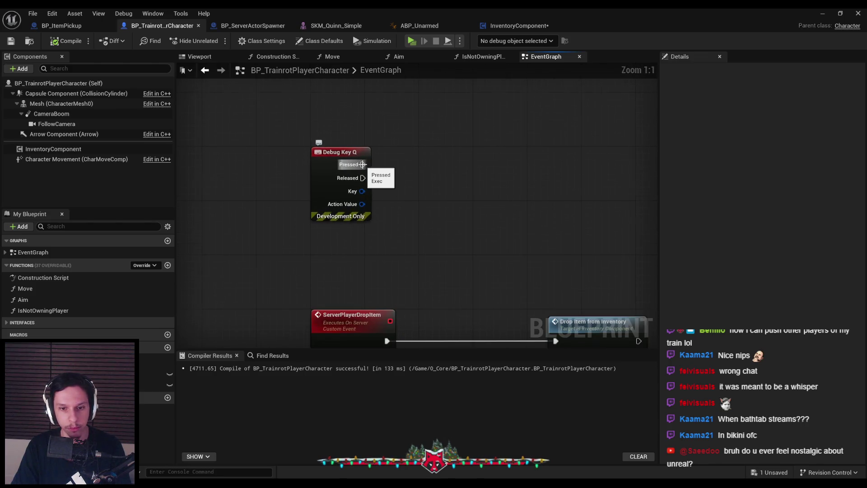
pyautogui.scroll(-2, 363, 164)
pyautogui.moveTo(363, 164); pyautogui.dragTo(431, 166)
pyautogui.write('server playe')
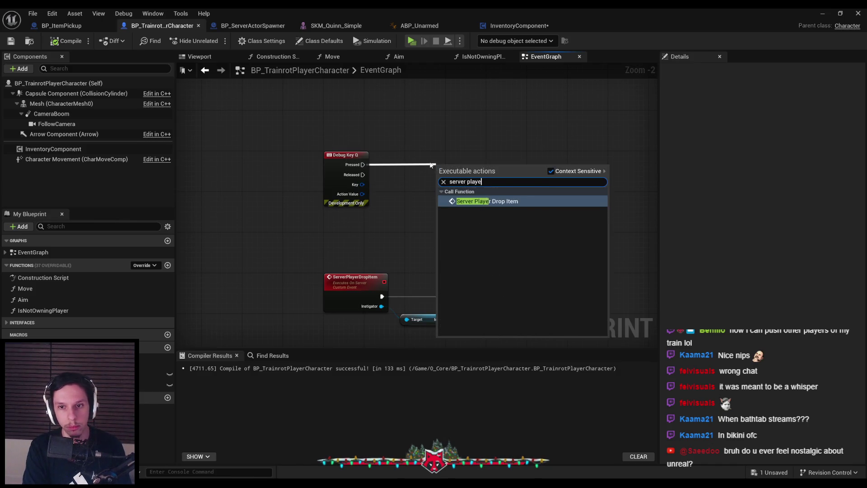
pyautogui.press('Return')
# Step: Feed a Self node into Server Player Drop Item's Instigator input
pyautogui.scroll(2, 429, 161)
pyautogui.moveTo(492, 197); pyautogui.dragTo(445, 231)
pyautogui.write('self')
pyautogui.press('Return')
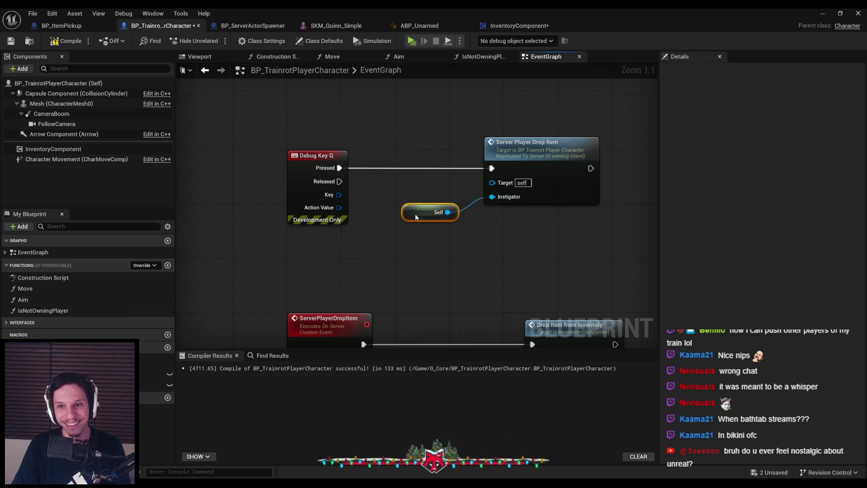
pyautogui.scroll(-3, 364, 176)
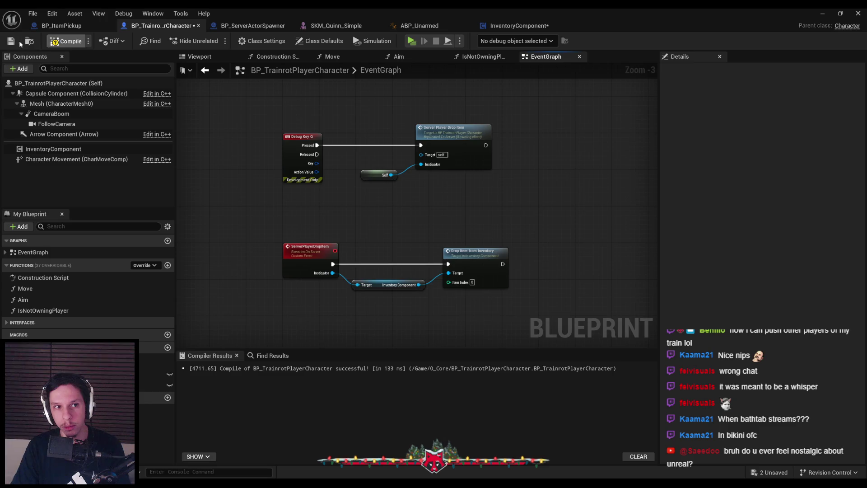
# Step: Run a multiplayer PIE session and drop several items as Client 1, then stop
pyautogui.click(826, 13)
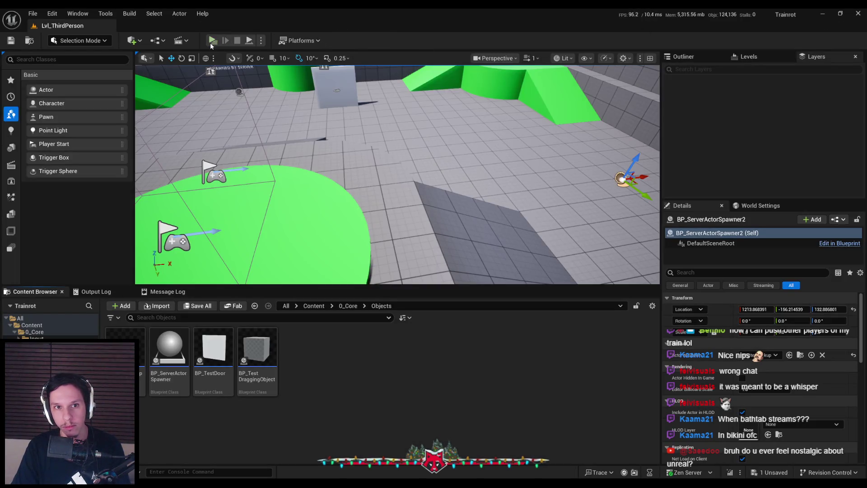
pyautogui.hotkey('alt', 'p')
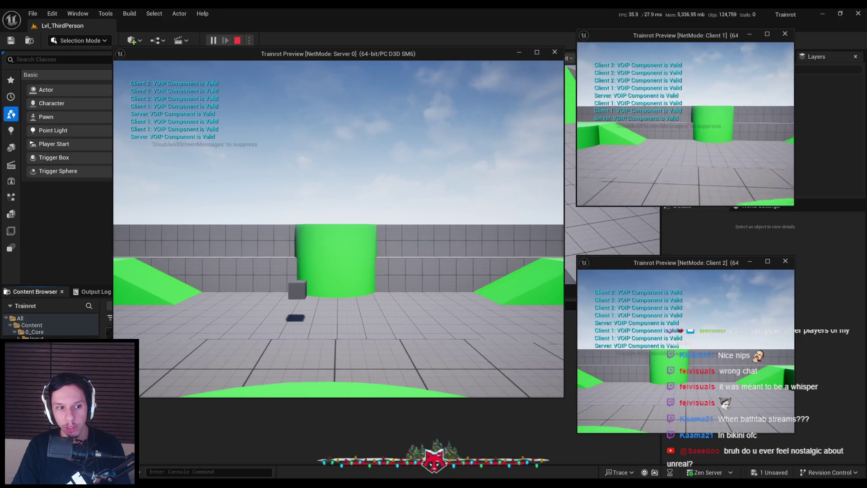
pyautogui.press('w')
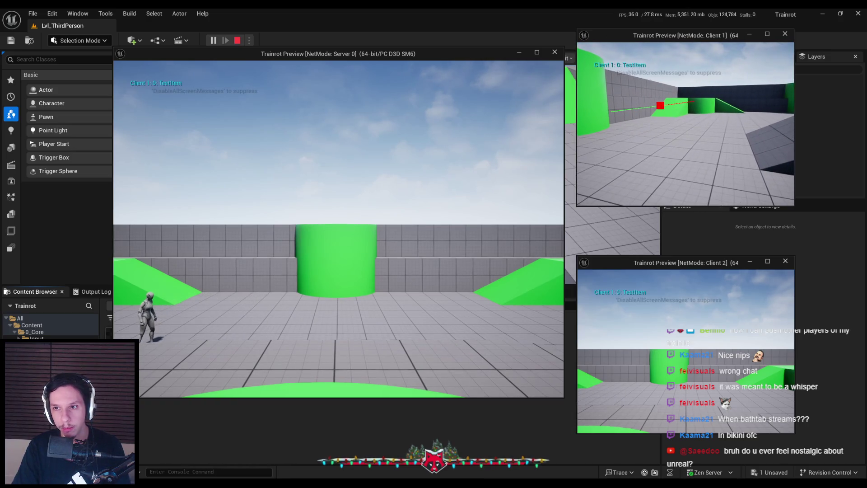
pyautogui.press('e')
pyautogui.press('w')
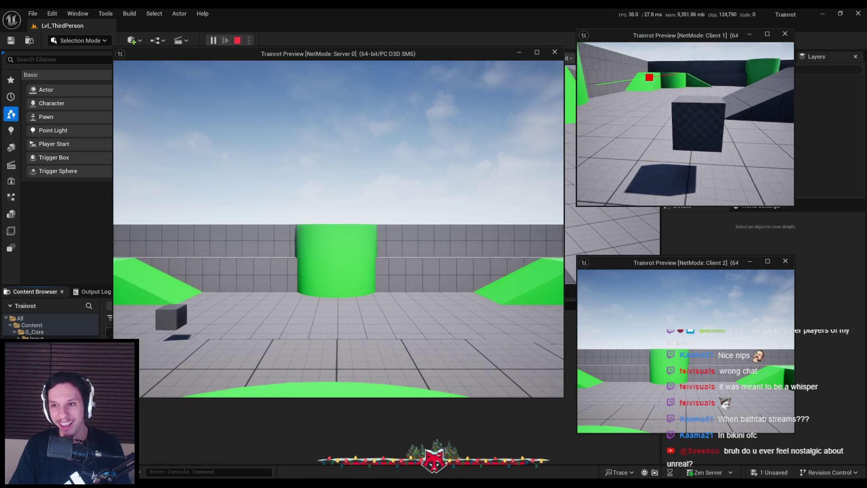
pyautogui.press('e')
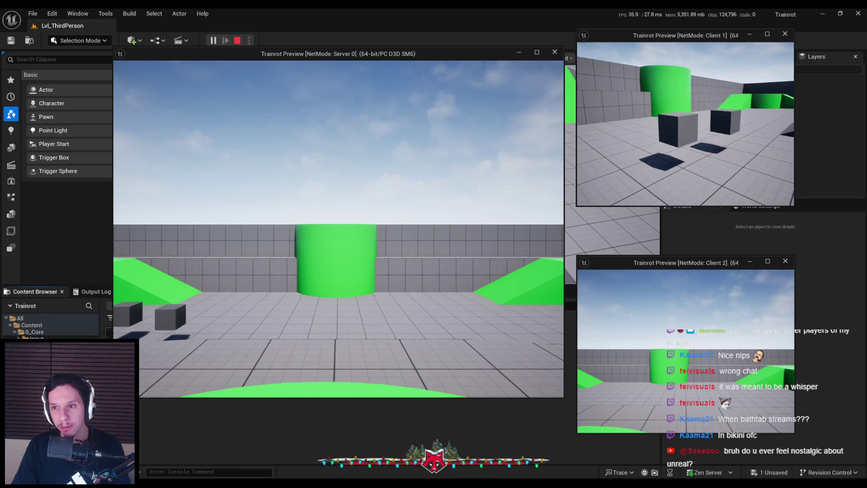
pyautogui.press('e')
pyautogui.press('e')
pyautogui.press('e')
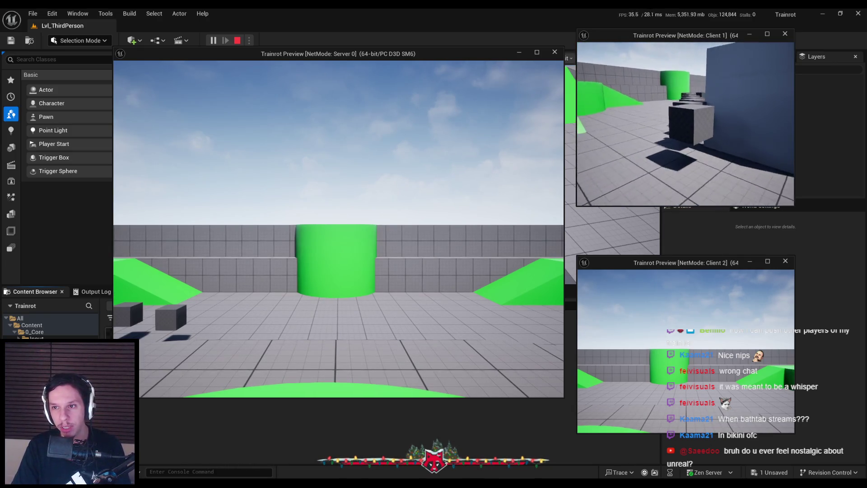
pyautogui.press('Escape')
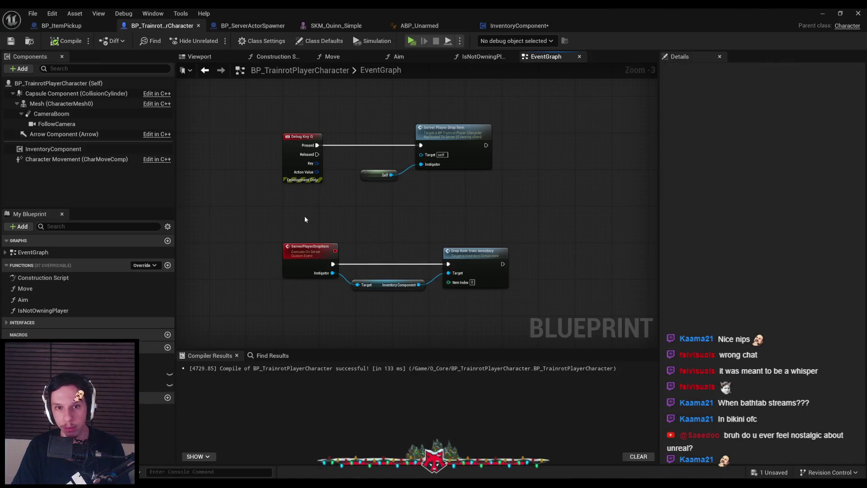
# Step: Bring up BP_ItemPickup, then the InventoryComponent blueprint's drop graph
pyautogui.click(55, 26)
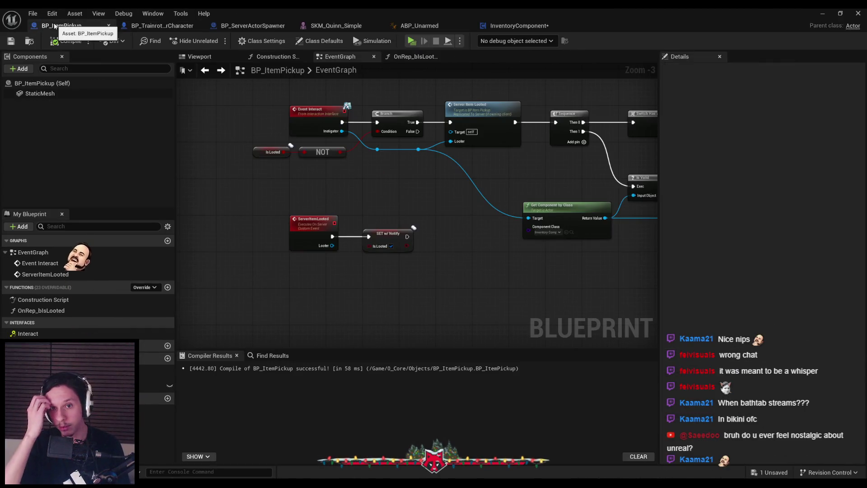
pyautogui.click(514, 27)
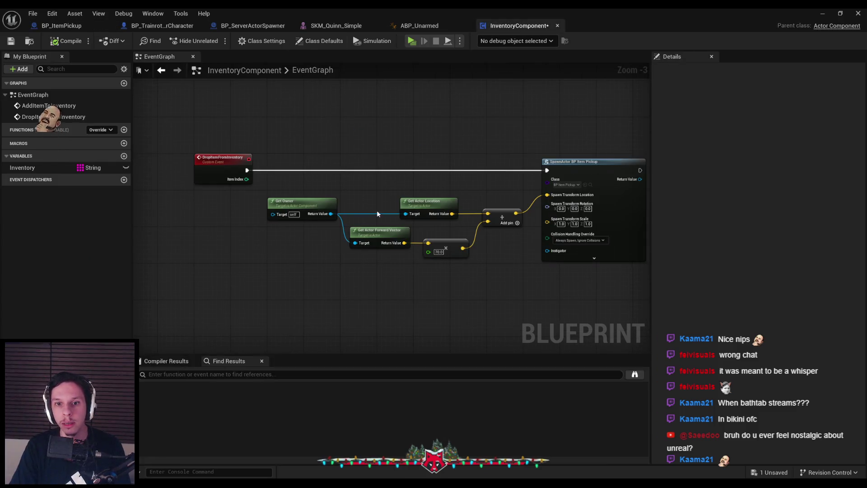
pyautogui.scroll(-1, 353, 203)
pyautogui.scroll(2, 363, 208)
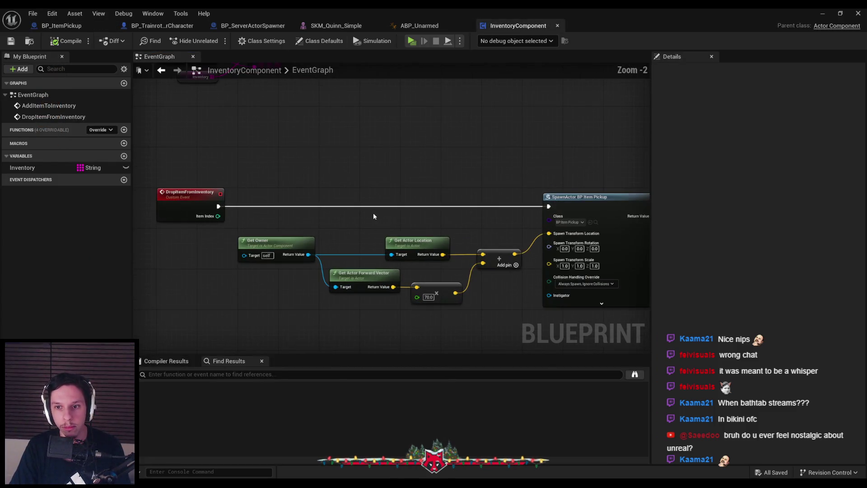
# Step: Add an Inventory getter with REMOVE INDEX, executed after SpawnActor
pyautogui.scroll(-1, 369, 225)
pyautogui.moveTo(368, 224)
pyautogui.mouseDown()
pyautogui.moveTo(374, 258)
pyautogui.moveTo(366, 211)
pyautogui.moveTo(251, 182)
pyautogui.moveTo(191, 178)
pyautogui.mouseUp()
pyautogui.moveTo(23, 168)
pyautogui.mouseDown()
pyautogui.moveTo(397, 244)
pyautogui.moveTo(450, 248)
pyautogui.moveTo(454, 231)
pyautogui.moveTo(439, 215)
pyautogui.moveTo(493, 211)
pyautogui.moveTo(374, 207)
pyautogui.mouseUp()
pyautogui.click(449, 248)
pyautogui.write('remove index')
pyautogui.press('Return')
pyautogui.moveTo(427, 233); pyautogui.dragTo(640, 228)
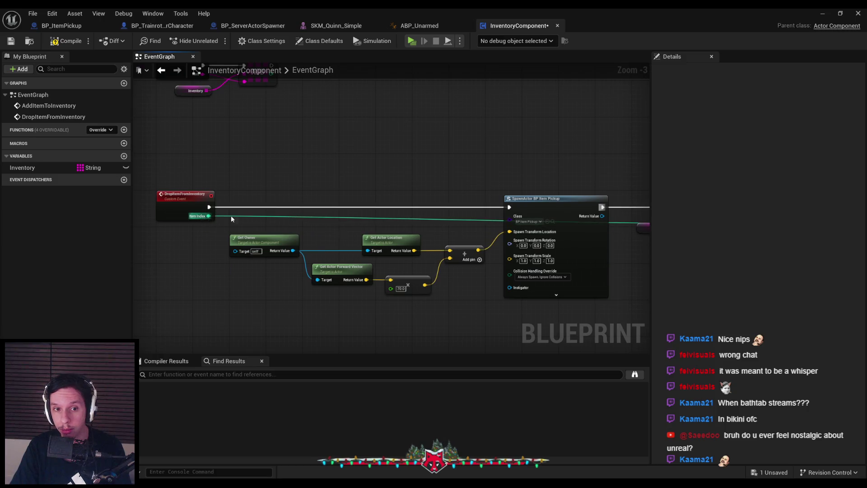
# Step: Route the Item Index wire to REMOVE INDEX through two reroute nodes
pyautogui.doubleClick(278, 217)
pyautogui.moveTo(281, 217); pyautogui.dragTo(260, 187)
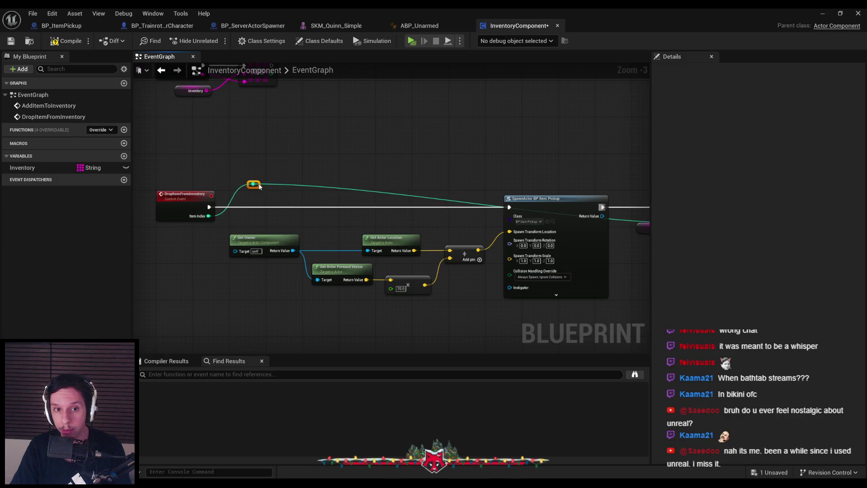
pyautogui.doubleClick(284, 184)
pyautogui.scroll(-1, 284, 183)
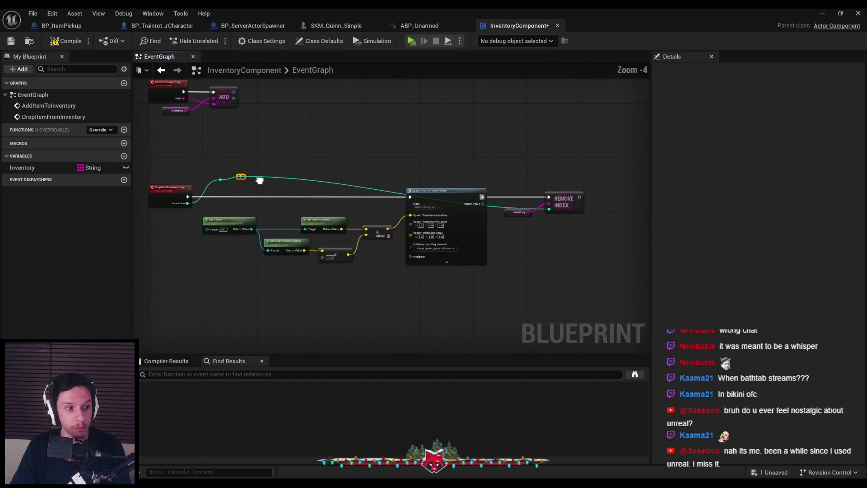
pyautogui.moveTo(273, 160)
pyautogui.mouseDown()
pyautogui.moveTo(440, 155)
pyautogui.moveTo(406, 172)
pyautogui.moveTo(376, 164)
pyautogui.moveTo(292, 183)
pyautogui.mouseUp()
pyautogui.scroll(1, 440, 155)
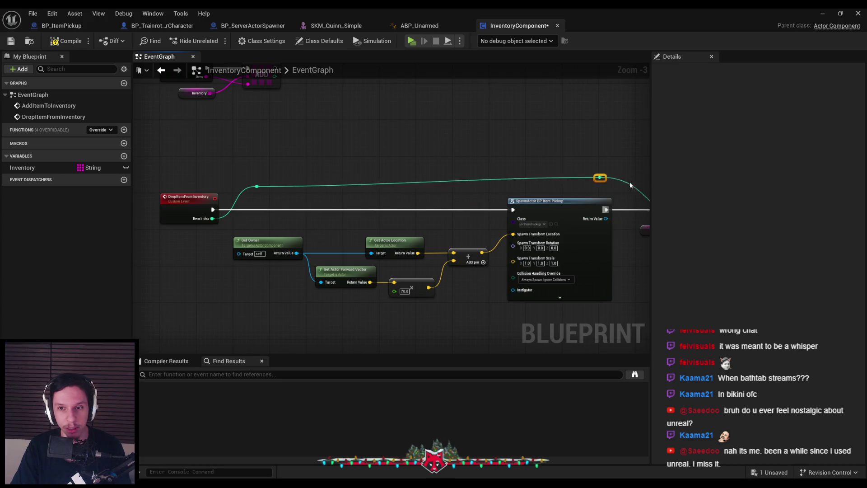
pyautogui.moveTo(627, 185)
pyautogui.mouseDown()
pyautogui.moveTo(480, 185)
pyautogui.moveTo(529, 195)
pyautogui.mouseUp()
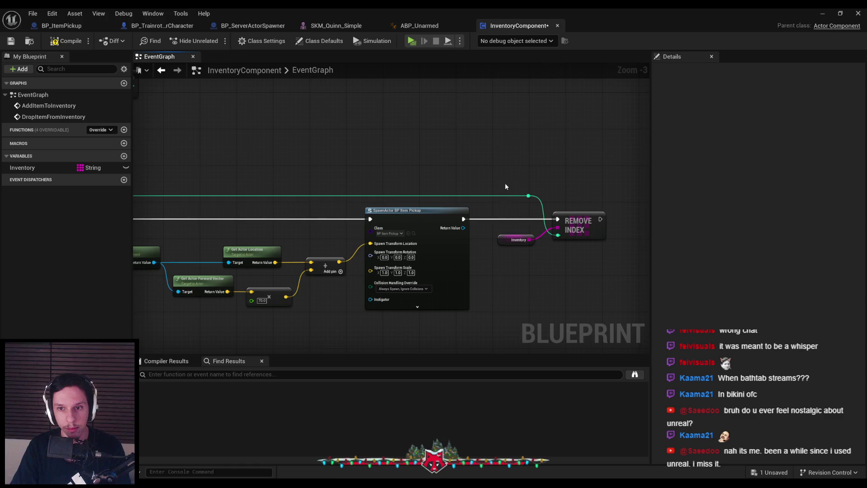
pyautogui.click(516, 240)
pyautogui.click(538, 267)
# Step: Save InventoryComponent and minimize the Blueprint editor back to the level
pyautogui.scroll(-1, 439, 186)
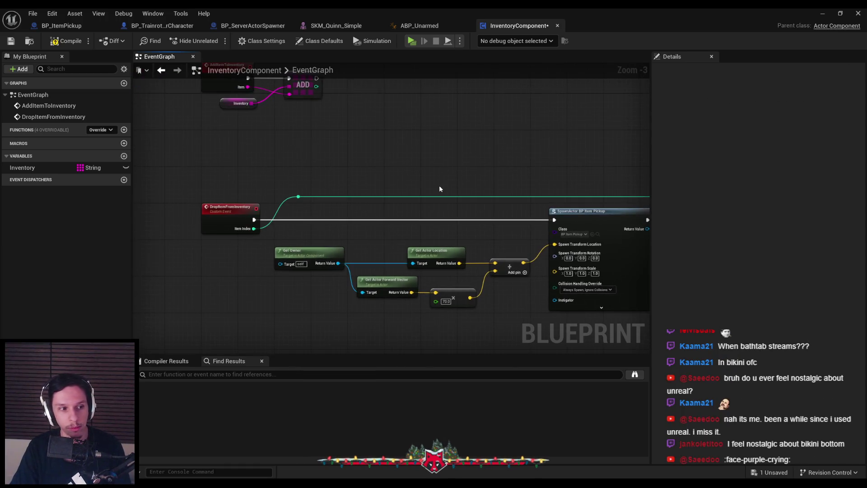
pyautogui.scroll(-1, 382, 171)
pyautogui.scroll(2, 371, 171)
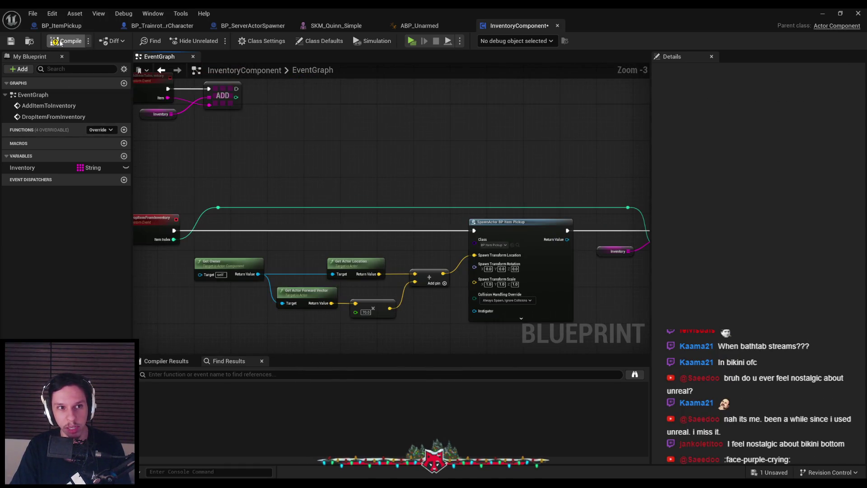
pyautogui.click(13, 41)
pyautogui.click(823, 14)
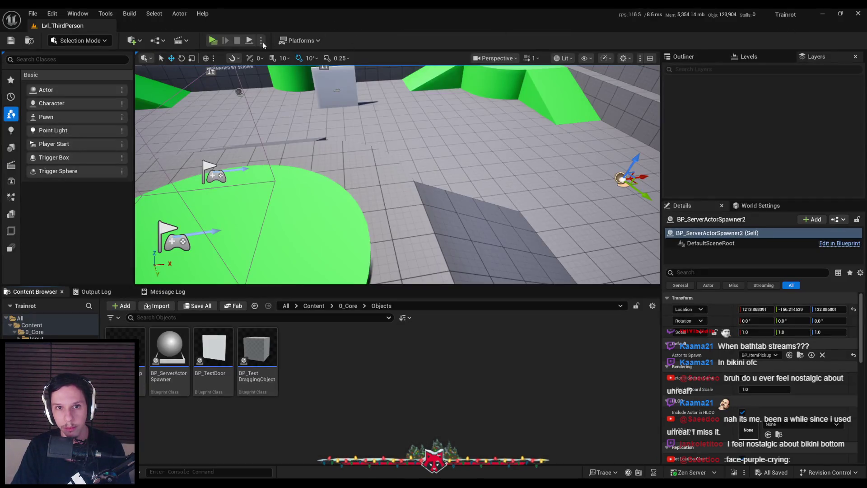
# Step: Playtest in multiplayer PIE, dropping two items as Client 1, then return to InventoryComponent
pyautogui.click(213, 42)
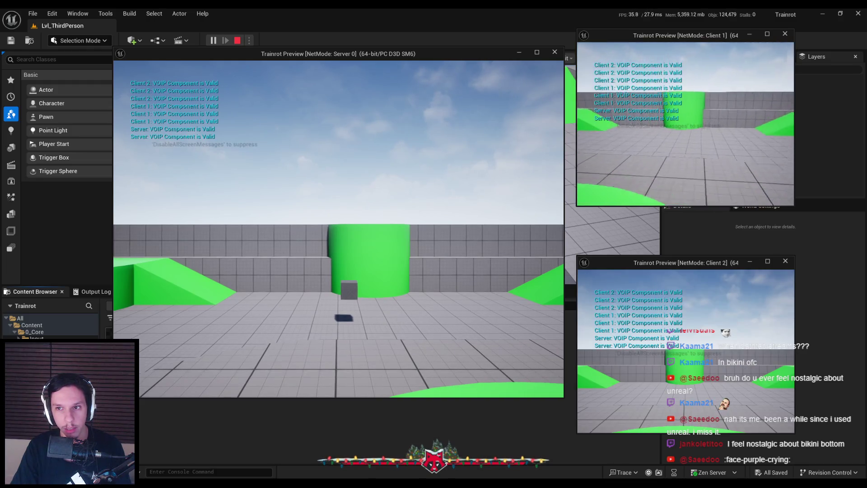
pyautogui.press('w')
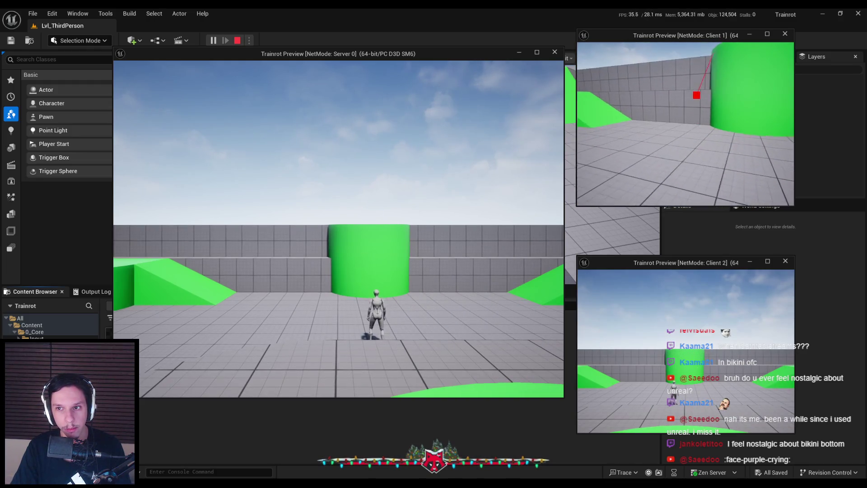
pyautogui.press('w')
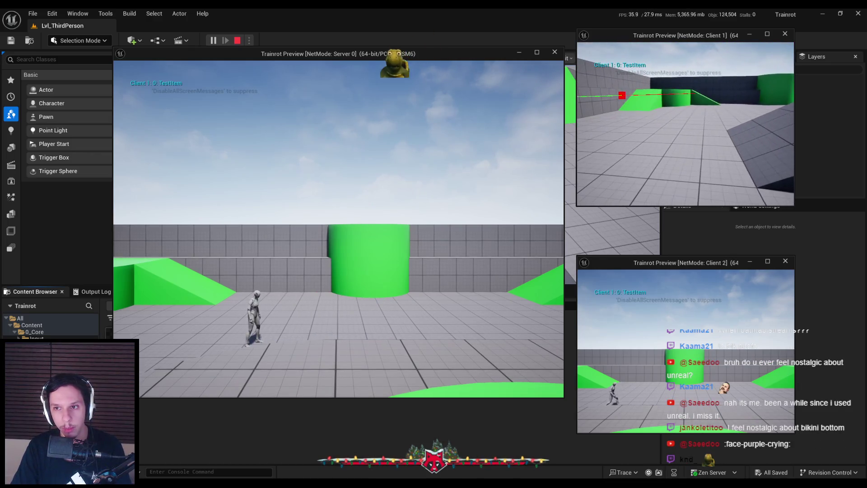
pyautogui.press('w')
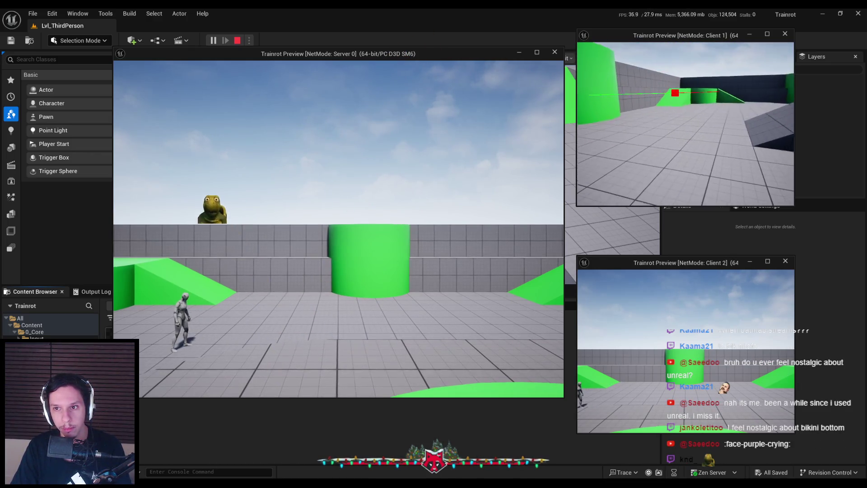
pyautogui.press('w')
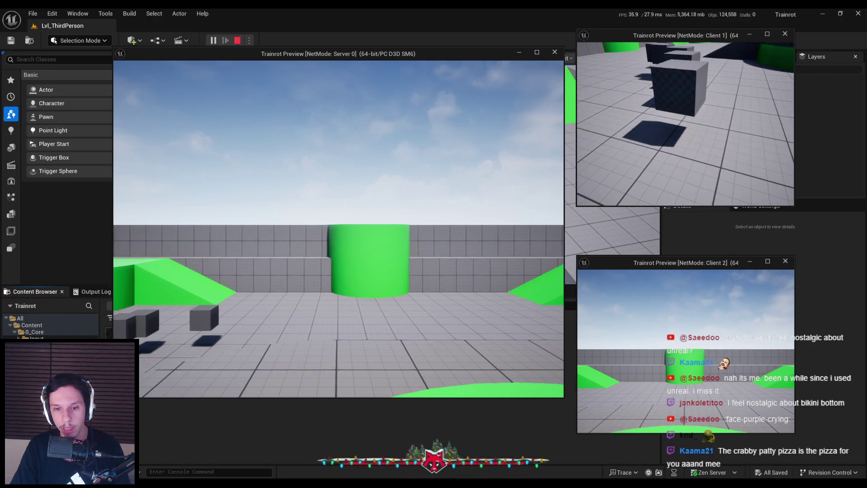
pyautogui.press('Escape')
pyautogui.click(300, 470)
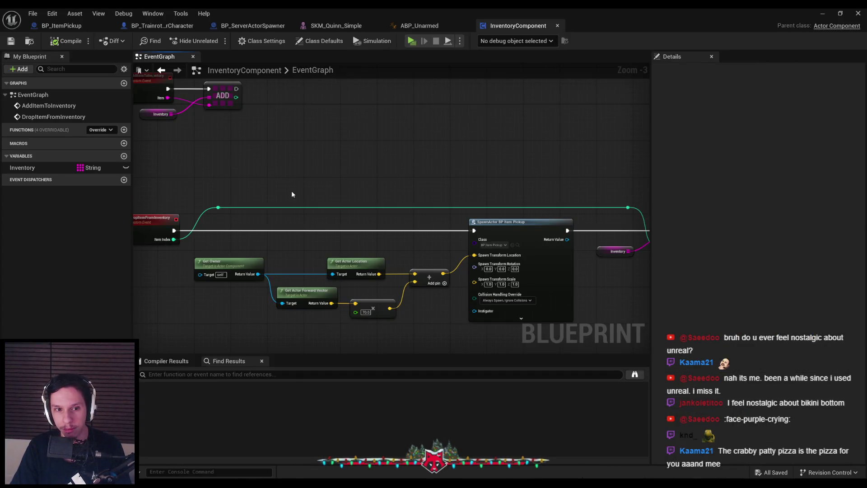
# Step: Add an IS VALID INDEX check on Item Index with the Inventory array plugged in
pyautogui.moveTo(309, 207)
pyautogui.mouseDown()
pyautogui.moveTo(386, 205)
pyautogui.moveTo(127, 200)
pyautogui.moveTo(420, 188)
pyautogui.moveTo(300, 169)
pyautogui.mouseUp()
pyautogui.scroll(2, 264, 215)
pyautogui.moveTo(265, 221); pyautogui.dragTo(300, 224)
pyautogui.write('valid')
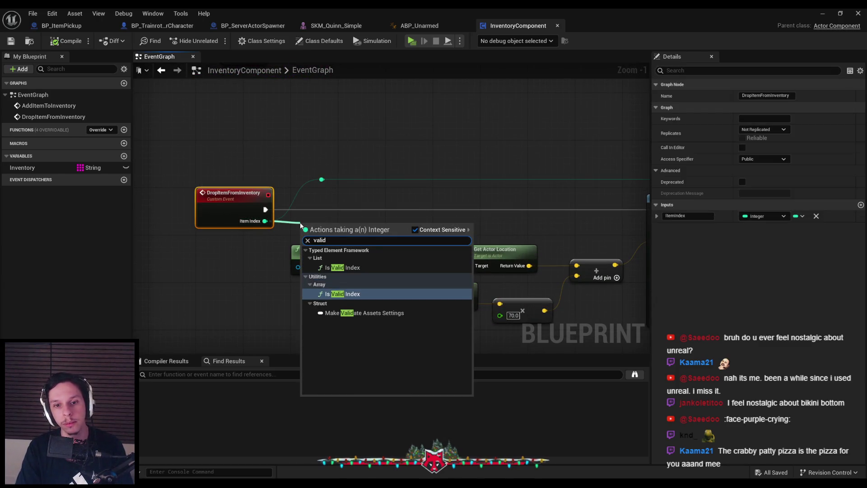
pyautogui.click(386, 292)
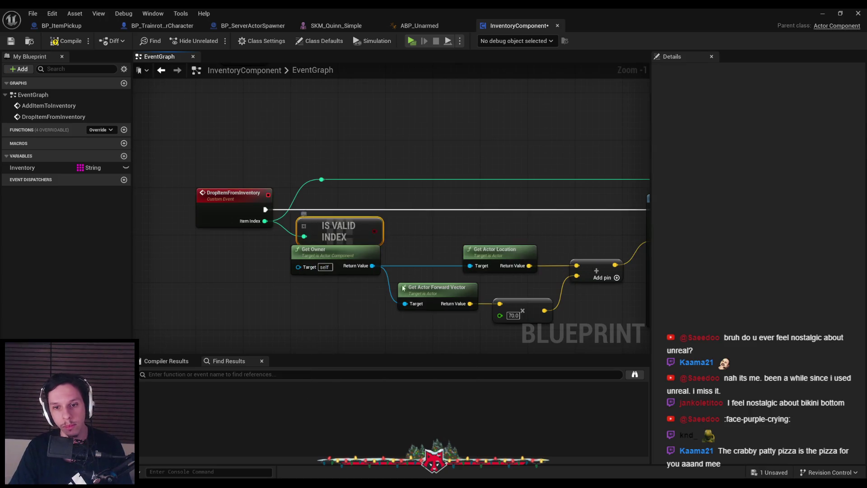
pyautogui.scroll(-2, 386, 289)
pyautogui.moveTo(294, 227); pyautogui.dragTo(478, 289)
pyautogui.moveTo(420, 228); pyautogui.dragTo(420, 256)
pyautogui.click(283, 206)
pyautogui.scroll(3, 282, 205)
pyautogui.moveTo(22, 168)
pyautogui.mouseDown()
pyautogui.moveTo(176, 221)
pyautogui.moveTo(250, 219)
pyautogui.mouseUp()
# Step: Drive a Branch from the validity check, spawning the pickup only on True
pyautogui.moveTo(331, 222)
pyautogui.mouseDown()
pyautogui.moveTo(378, 181)
pyautogui.moveTo(368, 163)
pyautogui.mouseUp()
pyautogui.write('branch')
pyautogui.press('Return')
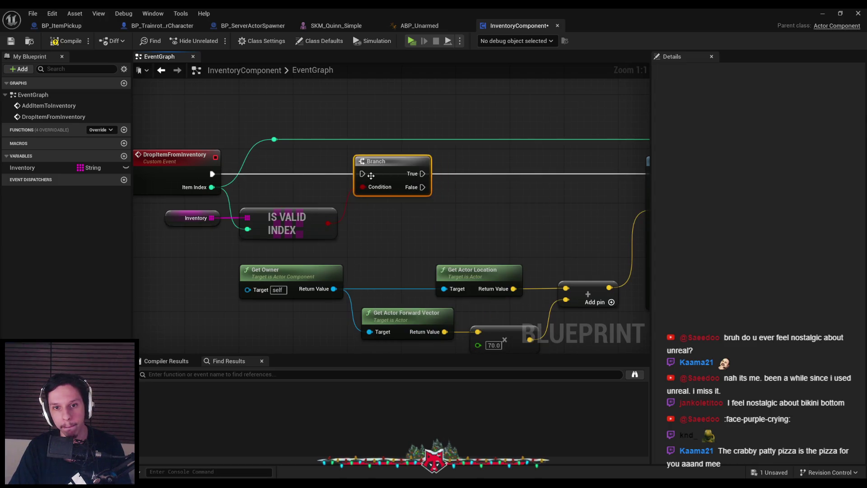
pyautogui.moveTo(212, 174); pyautogui.dragTo(362, 172)
pyautogui.scroll(-1, 280, 179)
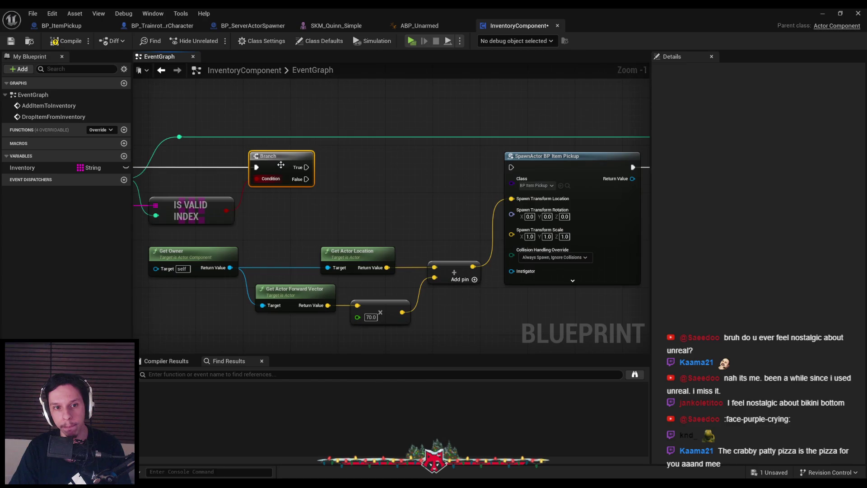
pyautogui.moveTo(307, 167); pyautogui.dragTo(515, 167)
pyautogui.click(416, 206)
# Step: Compile and save InventoryComponent, then start a multiplayer play test
pyautogui.click(66, 41)
pyautogui.click(10, 40)
pyautogui.scroll(-2, 467, 193)
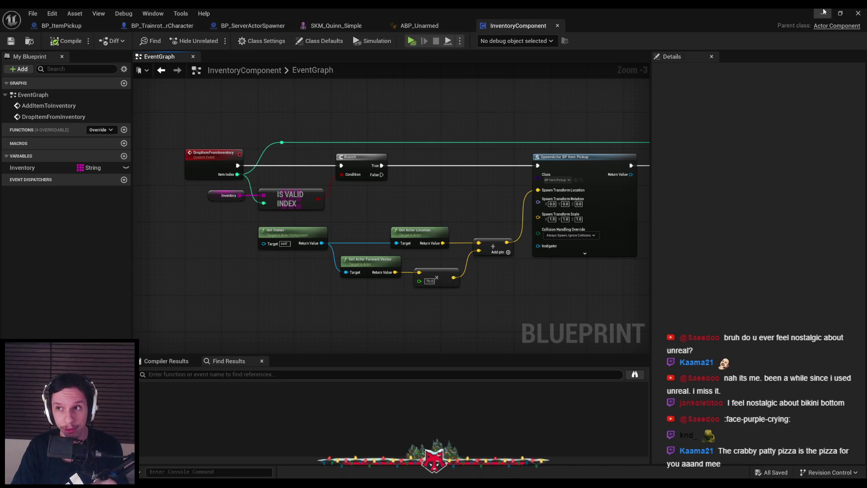
pyautogui.click(411, 40)
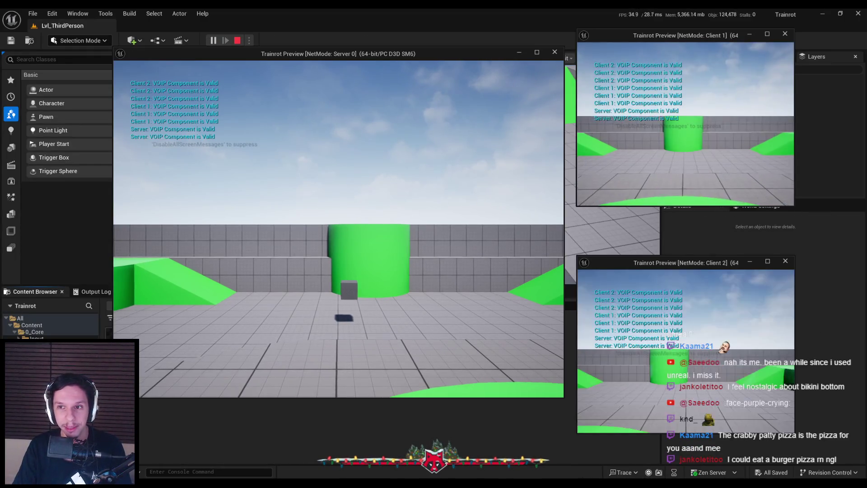
pyautogui.press('e')
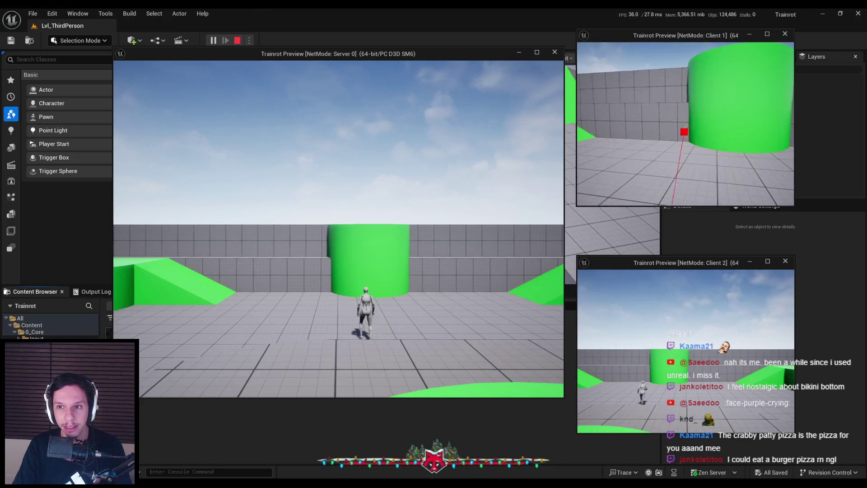
pyautogui.press('q')
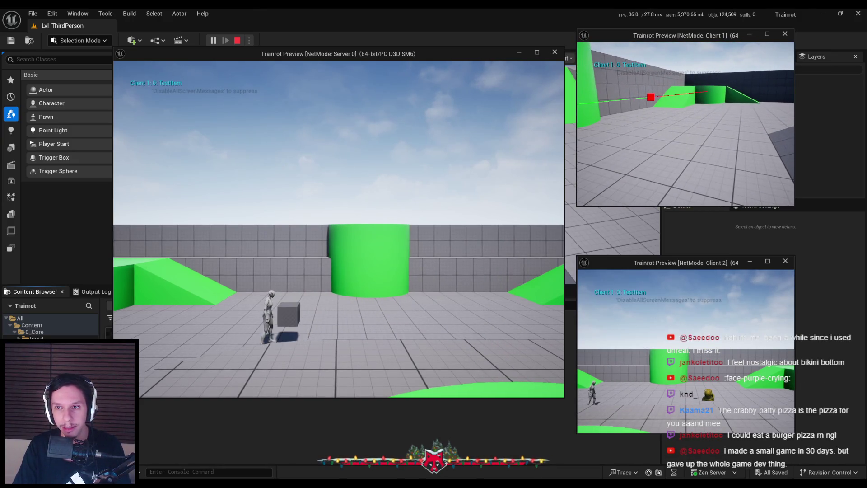
pyautogui.press('s')
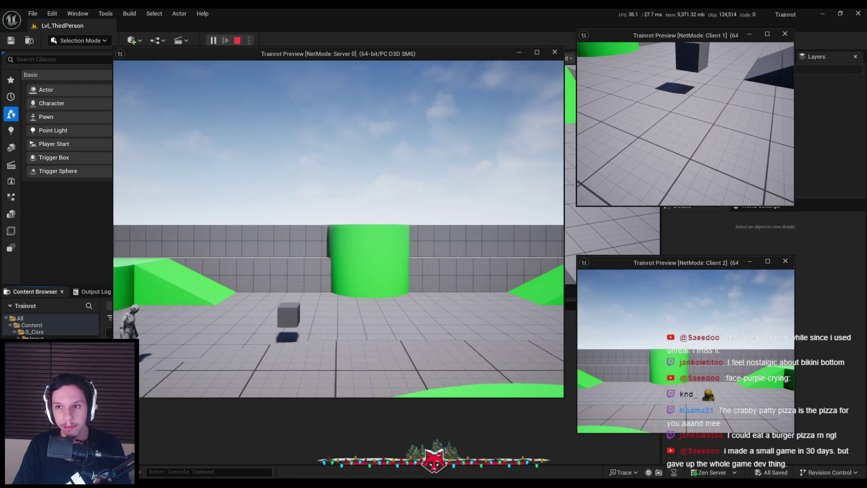
pyautogui.press('e')
pyautogui.press('e')
pyautogui.press('e')
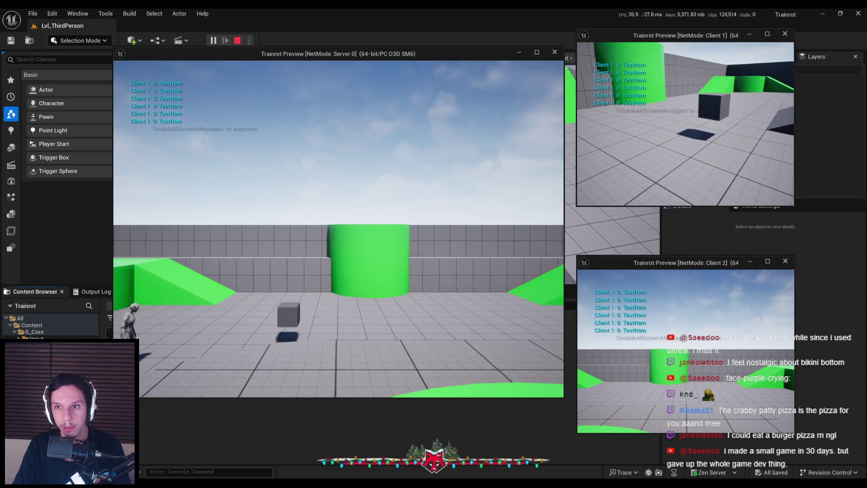
pyautogui.press('s')
pyautogui.press('e')
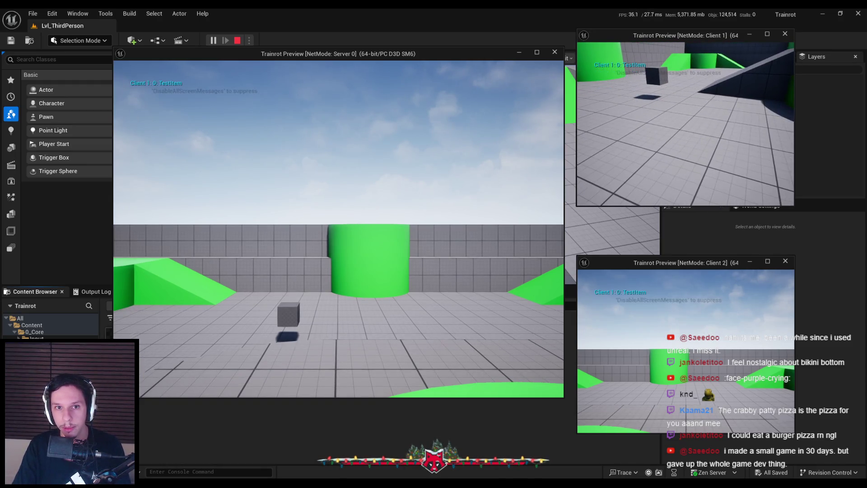
pyautogui.press('w')
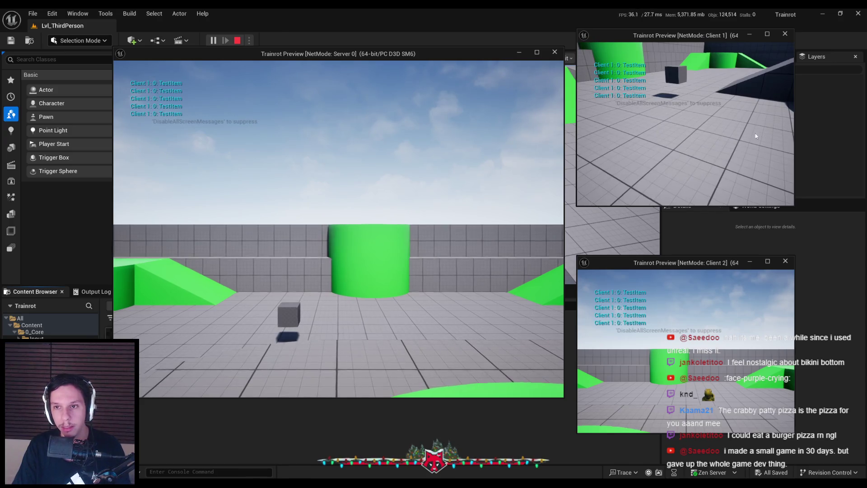
pyautogui.press('Escape')
pyautogui.click(213, 41)
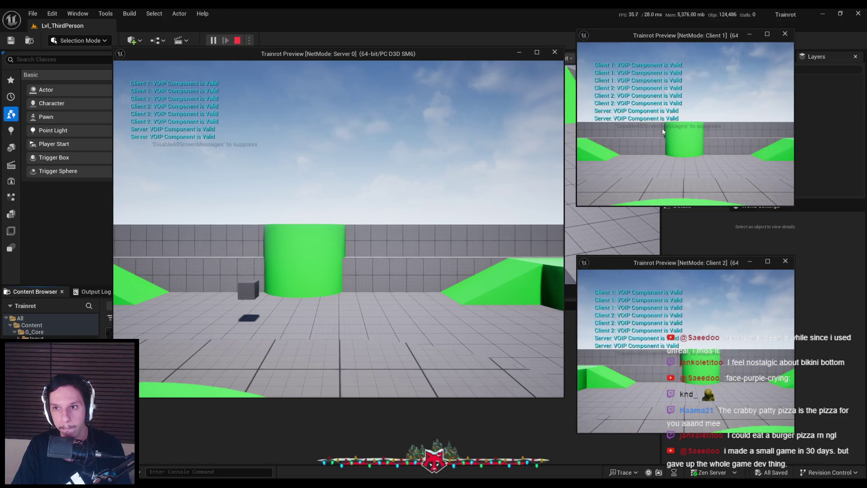
pyautogui.press('w')
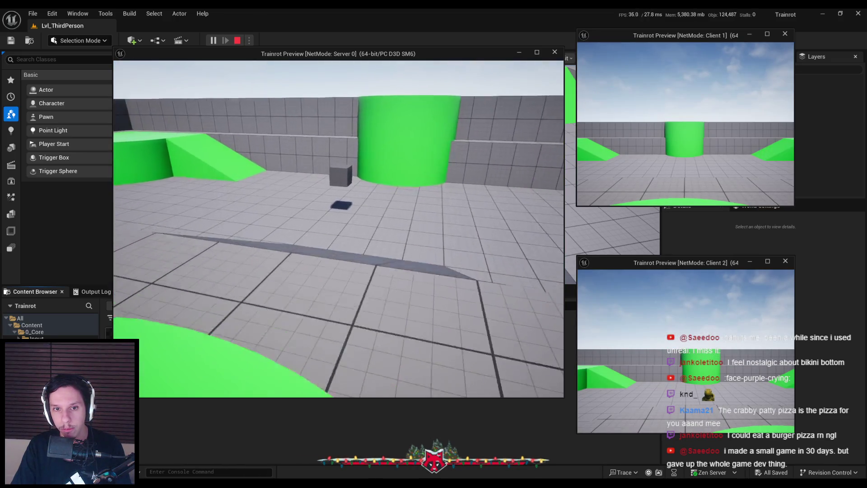
pyautogui.press('w')
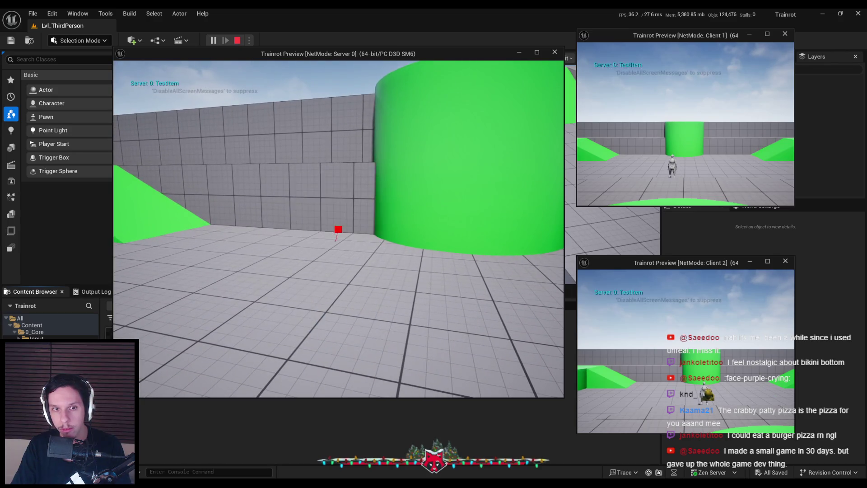
pyautogui.press('w')
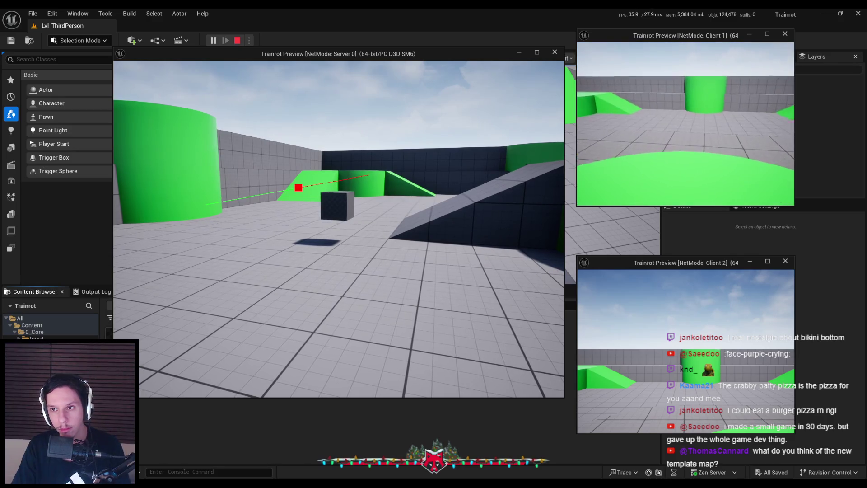
pyautogui.press('w')
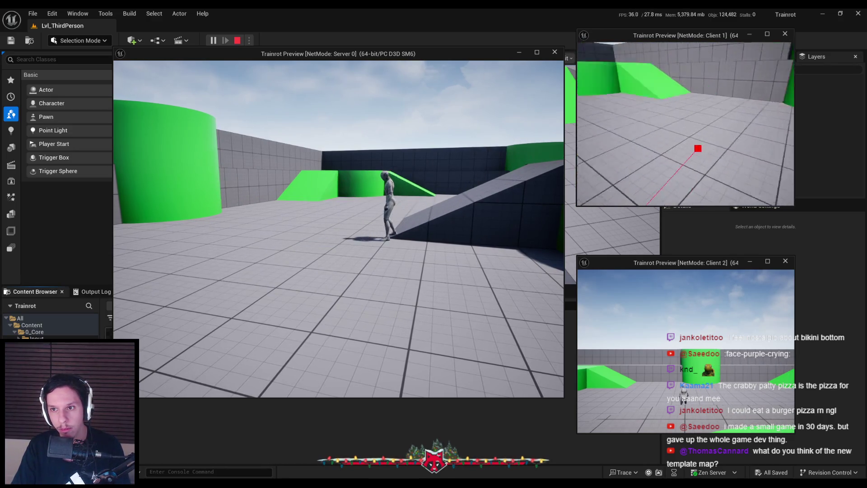
pyautogui.press('w')
pyautogui.press('e')
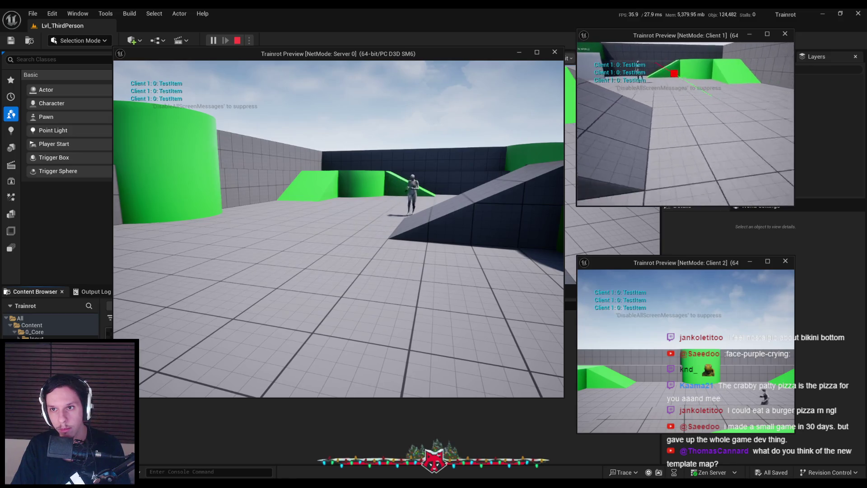
pyautogui.press('e')
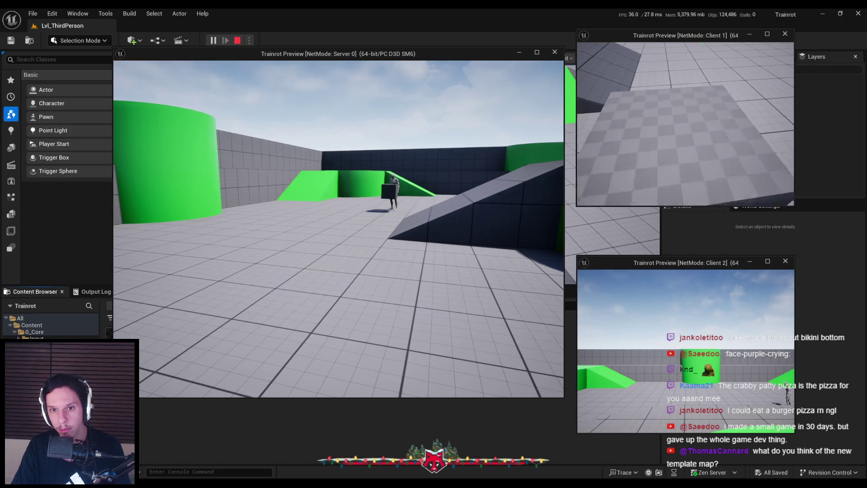
pyautogui.press('e')
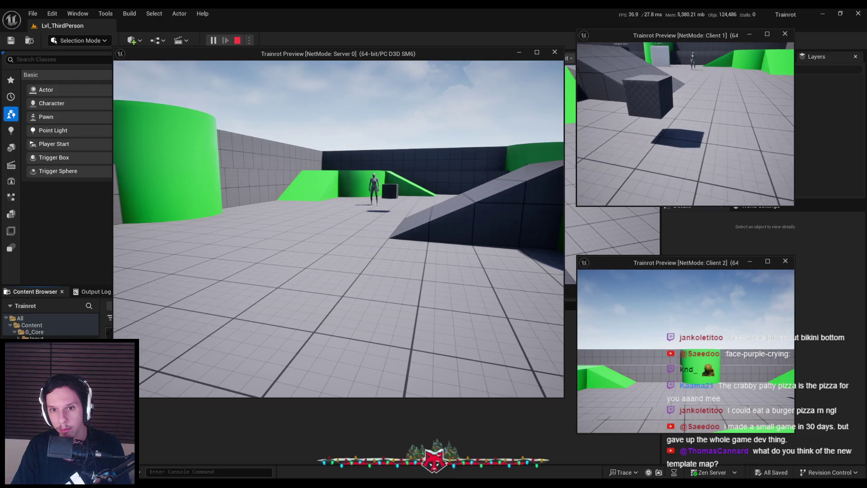
pyautogui.press('e')
pyautogui.press('e')
pyautogui.press('e')
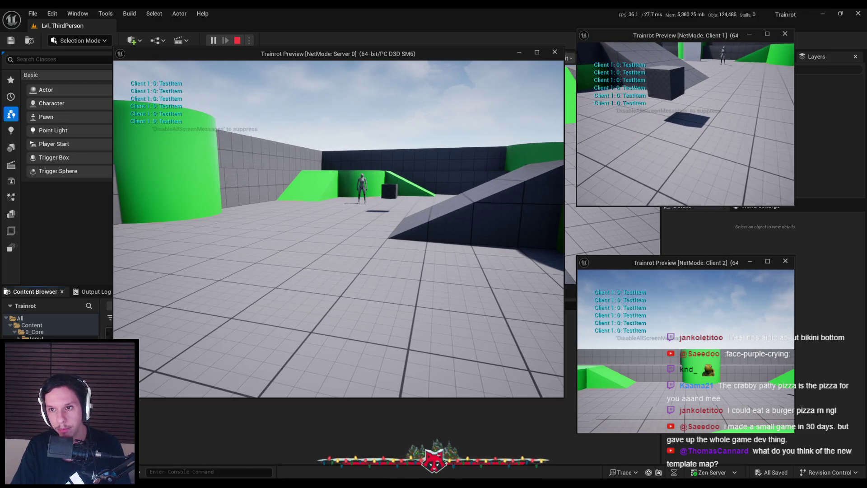
pyautogui.press('Escape')
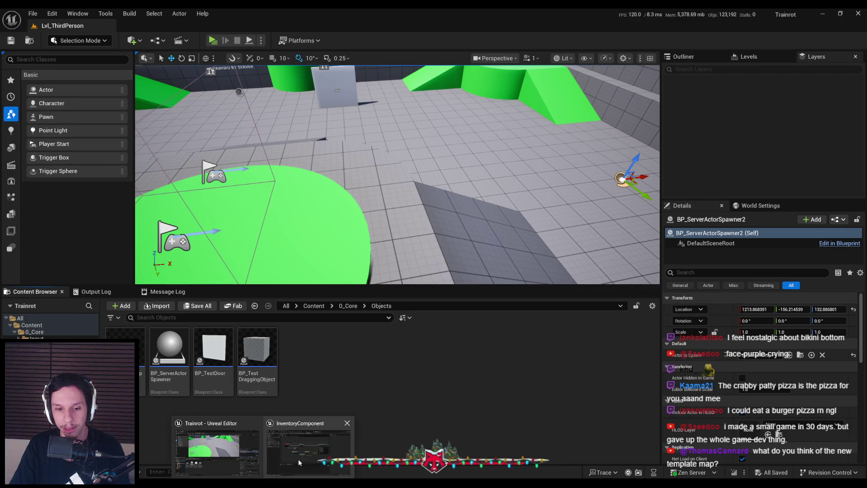
pyautogui.hotkey('alt', 'Tab')
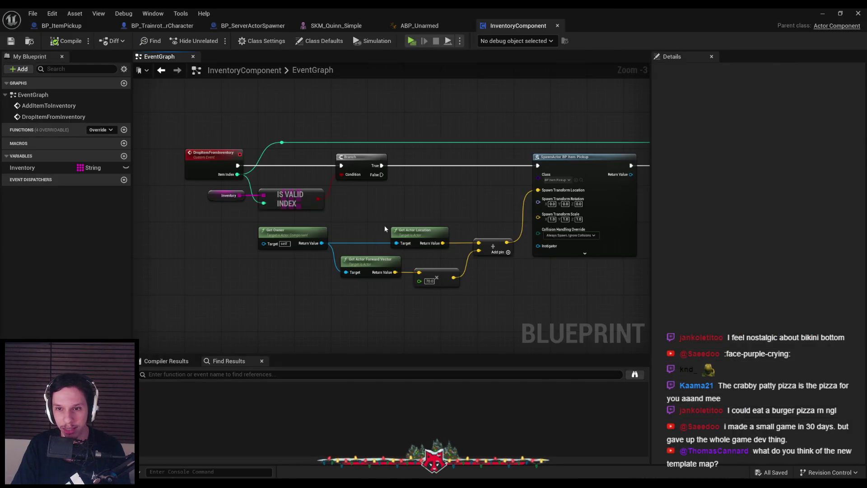
# Step: Tidy the Branch and Is Valid Index nodes, then compile and save
pyautogui.scroll(-1, 372, 238)
pyautogui.scroll(1, 546, 277)
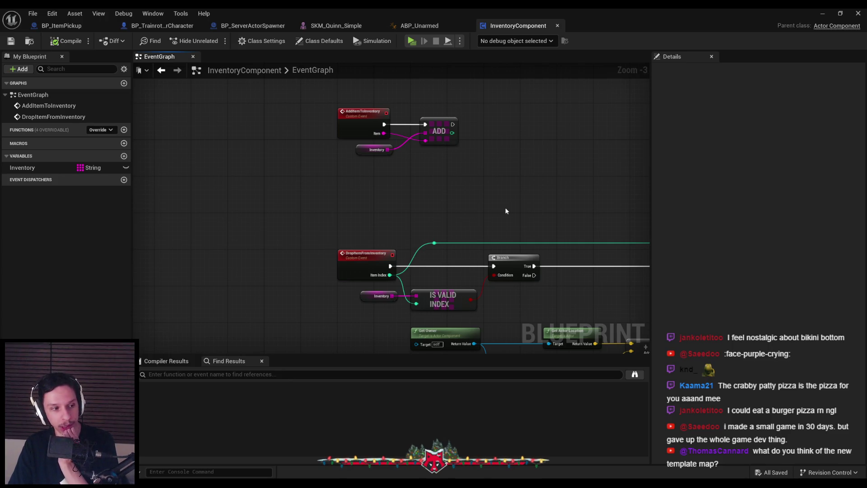
pyautogui.moveTo(548, 300); pyautogui.dragTo(512, 210)
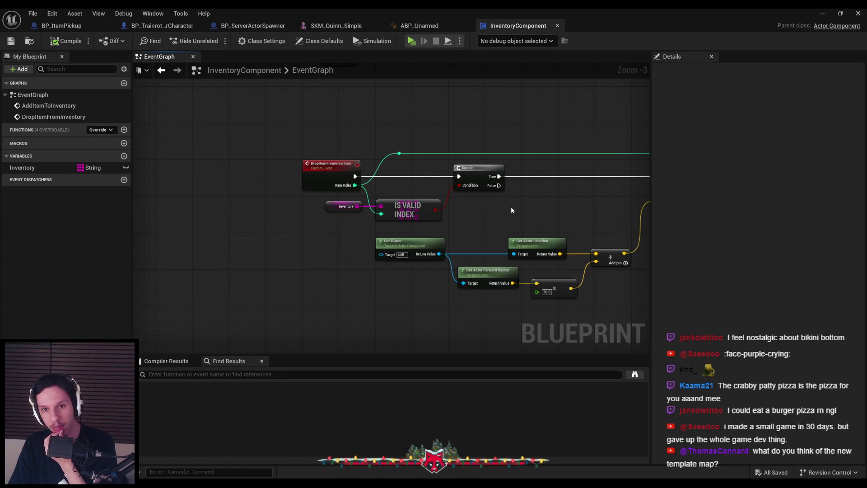
pyautogui.moveTo(480, 227); pyautogui.dragTo(465, 206)
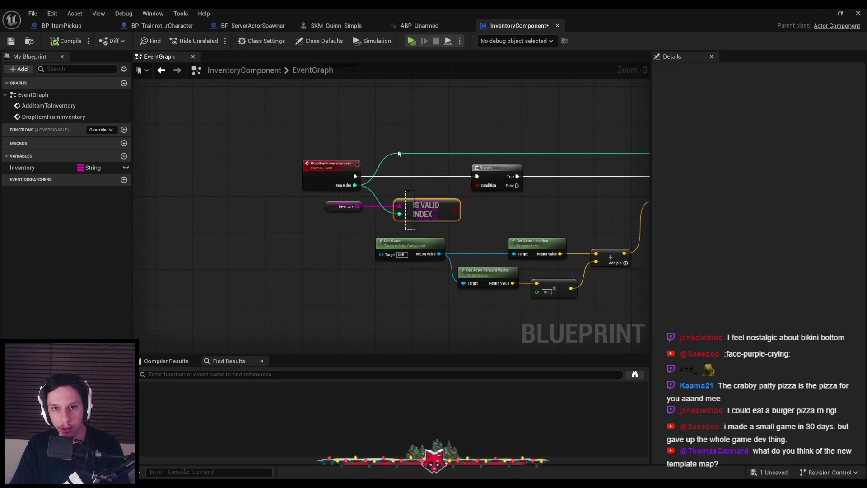
pyautogui.click(502, 209)
pyautogui.hotkey('ctrl', 's')
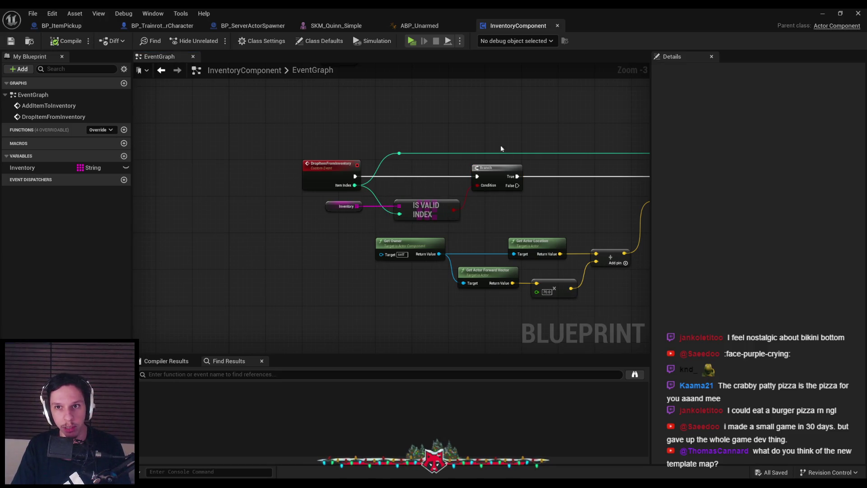
# Step: Toggle SpawnActor's advanced pins, review the drop graph, and move to BP_TrainrotPlayerCharacter
pyautogui.scroll(-1, 341, 174)
pyautogui.scroll(2, 373, 167)
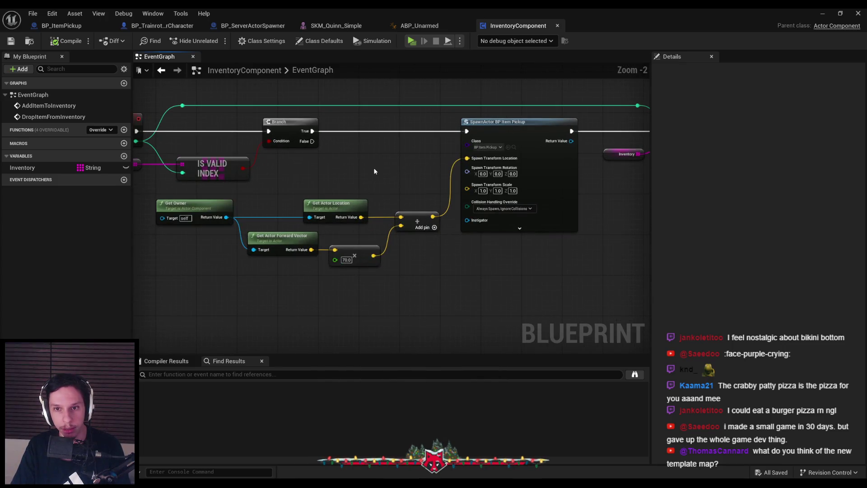
pyautogui.click(509, 228)
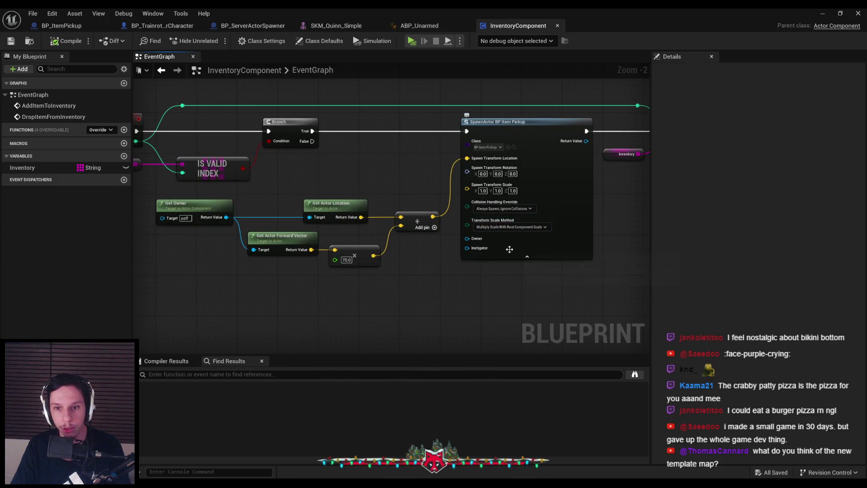
pyautogui.click(528, 257)
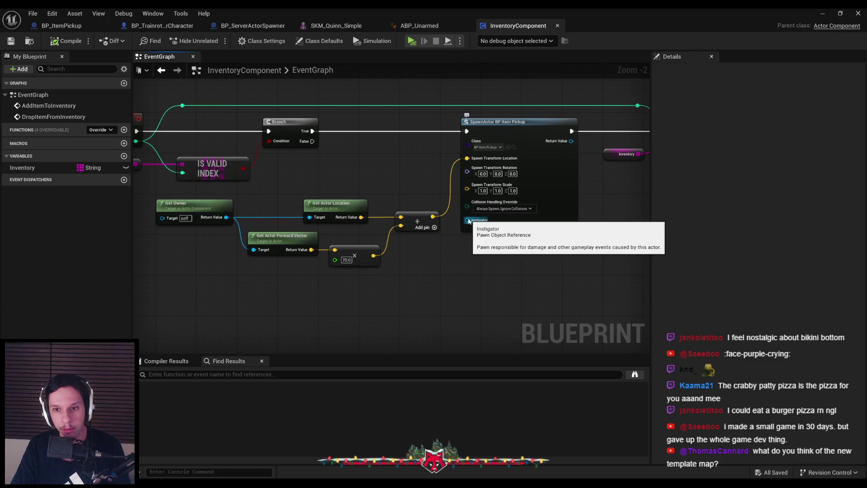
pyautogui.scroll(-2, 408, 284)
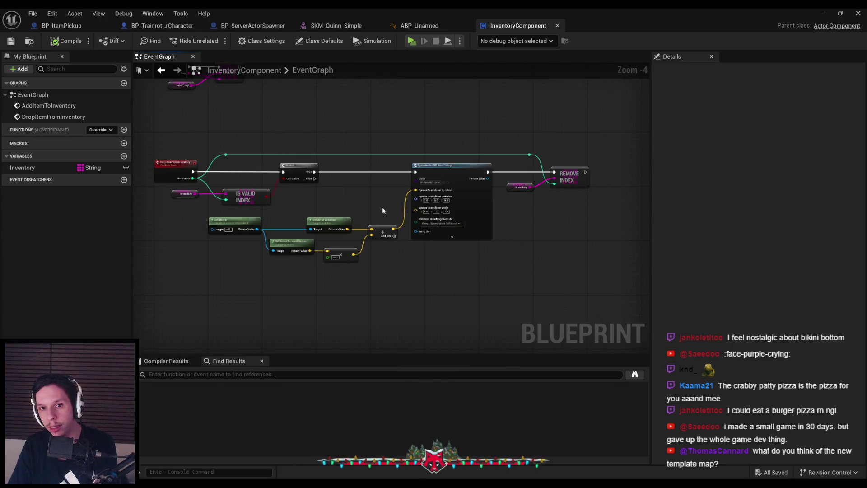
pyautogui.scroll(1, 386, 214)
pyautogui.scroll(-1, 444, 193)
pyautogui.moveTo(438, 193); pyautogui.dragTo(424, 193)
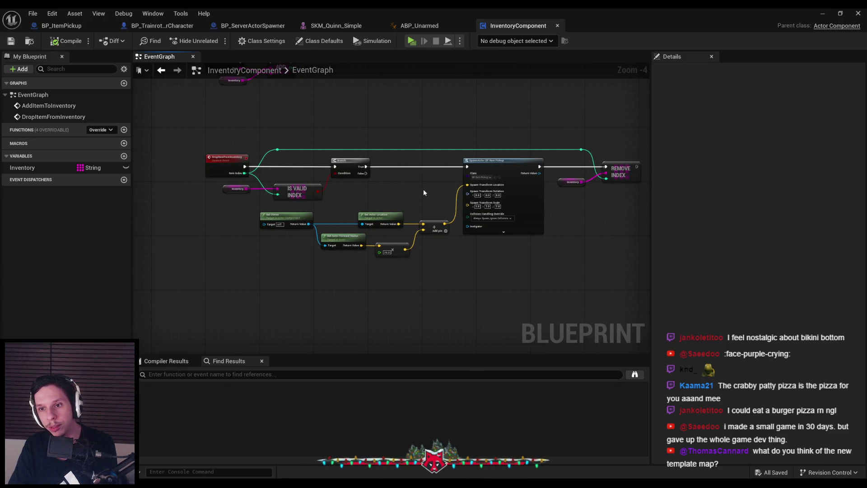
pyautogui.moveTo(424, 195); pyautogui.dragTo(412, 264)
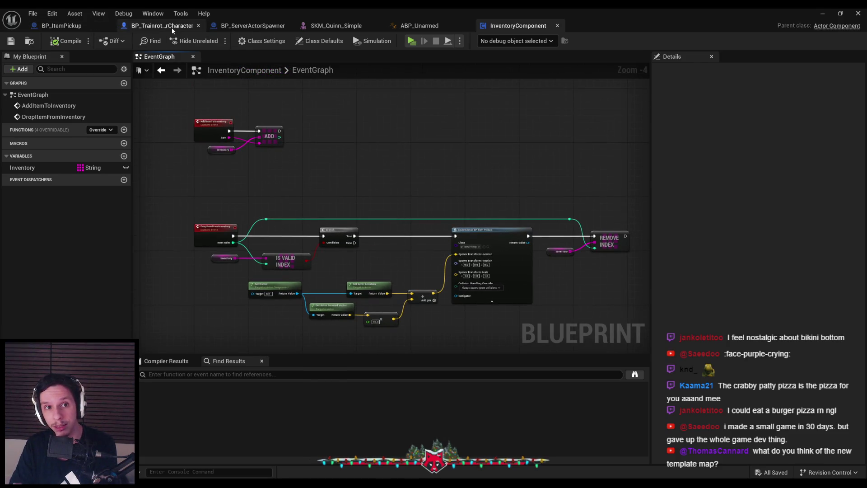
pyautogui.click(172, 28)
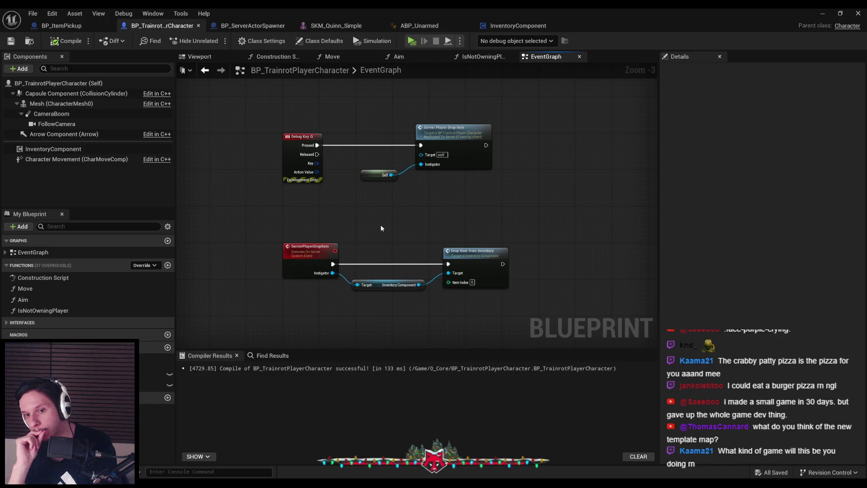
# Step: Jump from the character's Drop Item from Inventory node into InventoryComponent's EventGraph
pyautogui.click(478, 258)
pyautogui.doubleClick(478, 259)
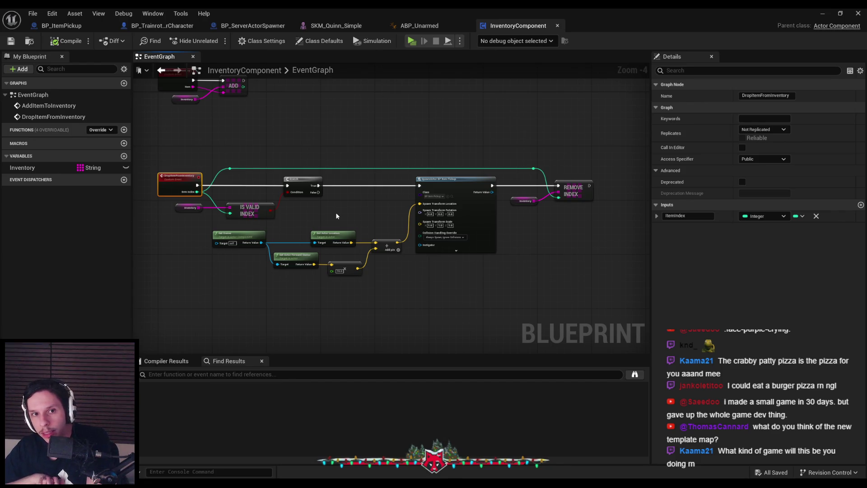
# Step: Inspect the Inventory variable's details, leaving its Replication at None
pyautogui.click(44, 168)
pyautogui.click(763, 199)
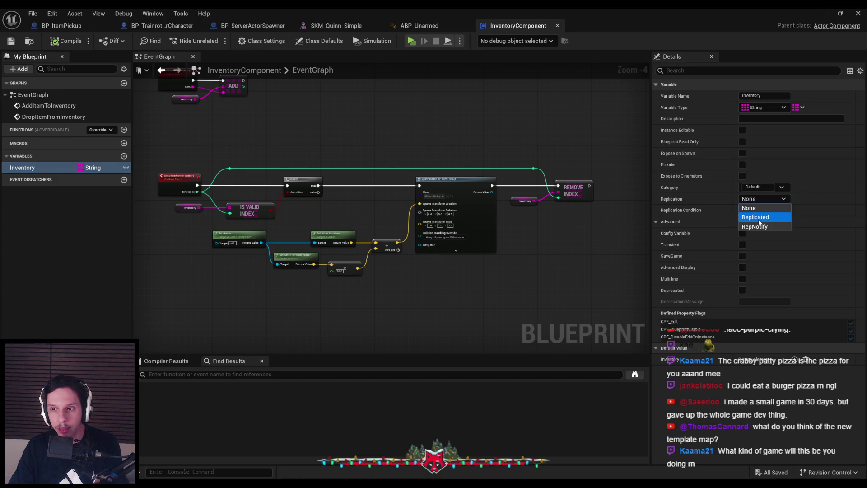
pyautogui.click(752, 199)
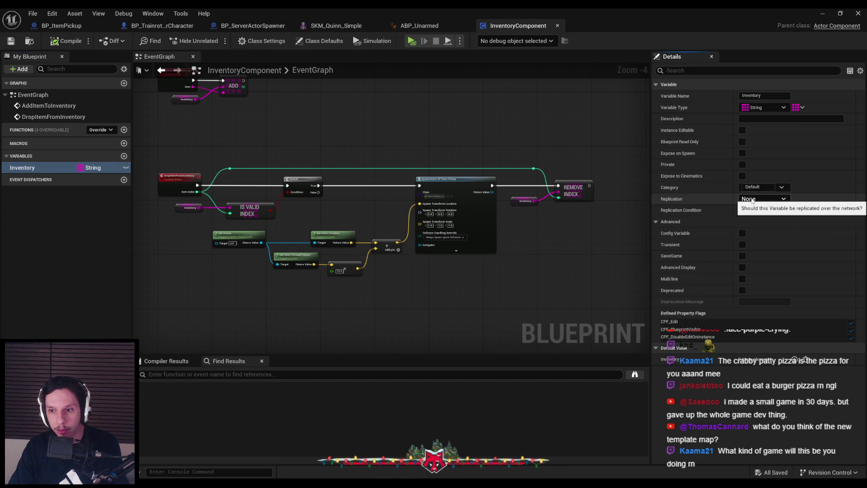
pyautogui.click(554, 232)
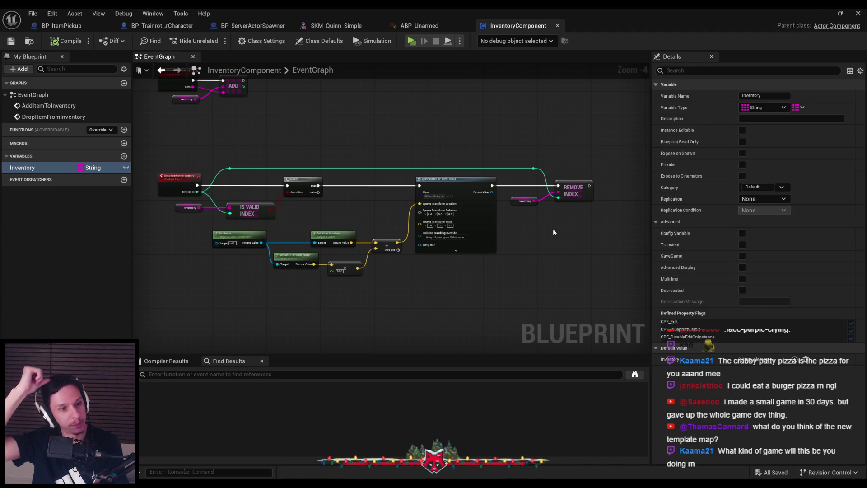
pyautogui.scroll(2, 557, 234)
pyautogui.moveTo(541, 218)
pyautogui.mouseDown()
pyautogui.moveTo(502, 244)
pyautogui.moveTo(591, 227)
pyautogui.mouseUp()
pyautogui.scroll(-1, 445, 202)
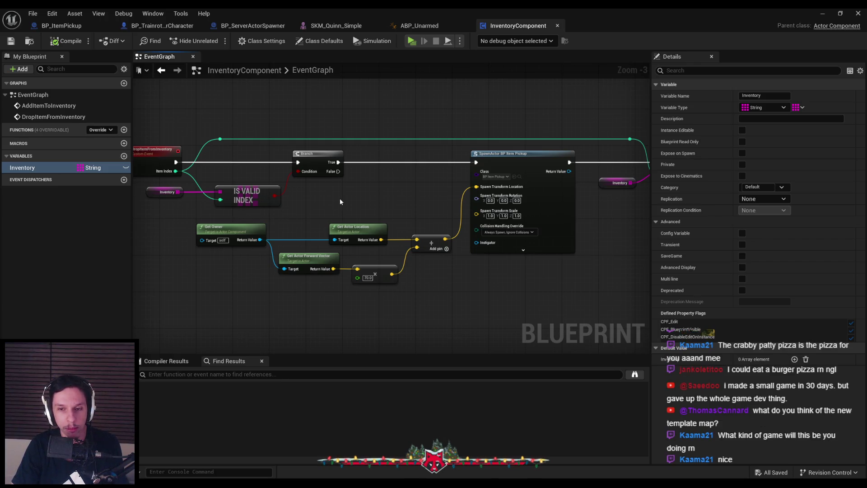
pyautogui.scroll(1, 325, 211)
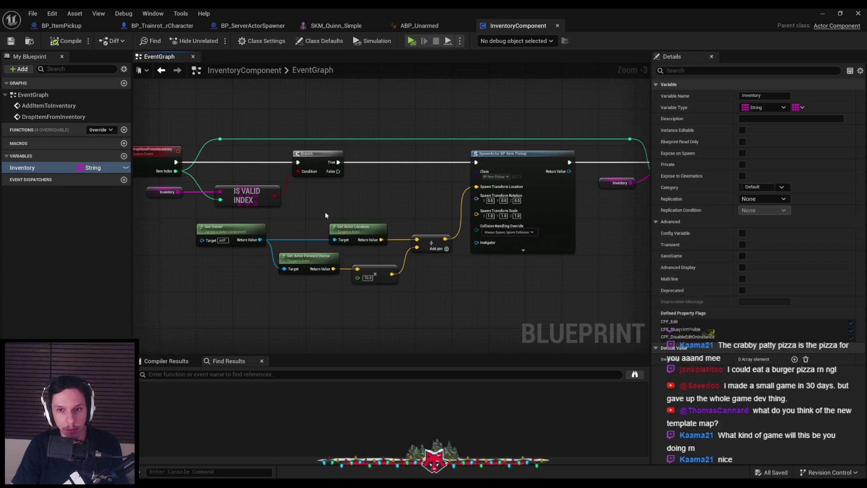
pyautogui.scroll(-1, 324, 211)
pyautogui.scroll(1, 324, 211)
pyautogui.scroll(-1, 324, 218)
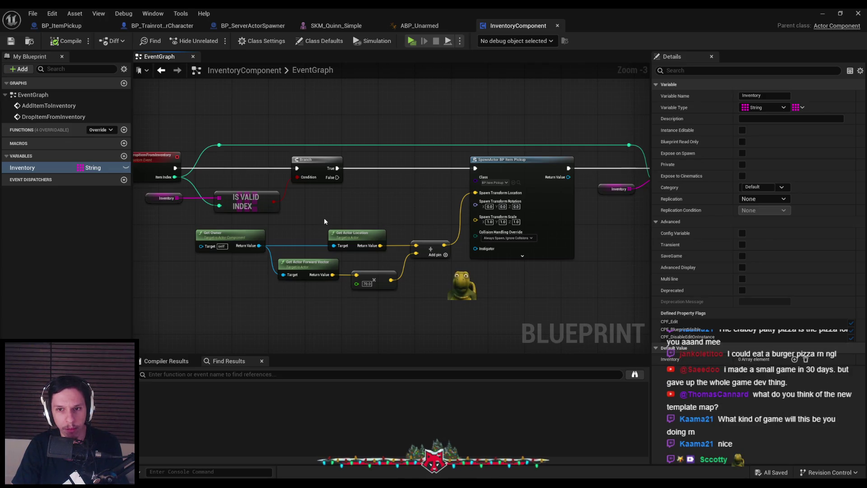
pyautogui.scroll(-1, 324, 218)
pyautogui.scroll(1, 324, 218)
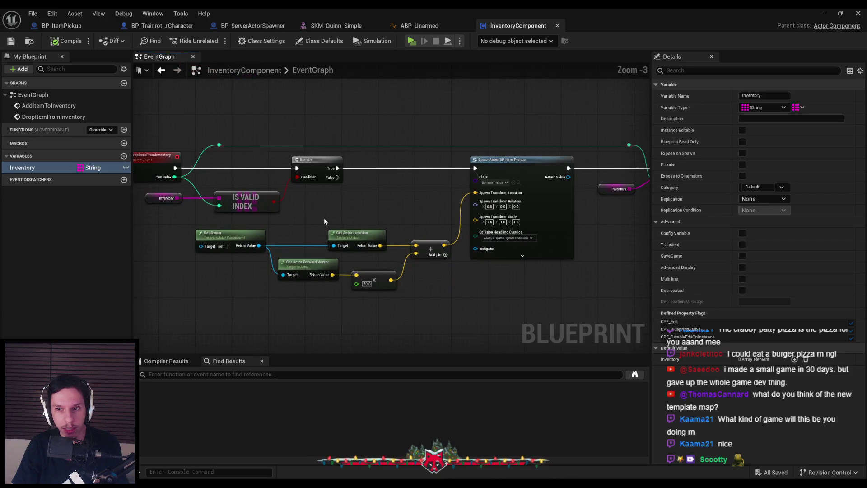
pyautogui.scroll(-1, 324, 221)
pyautogui.scroll(1, 324, 221)
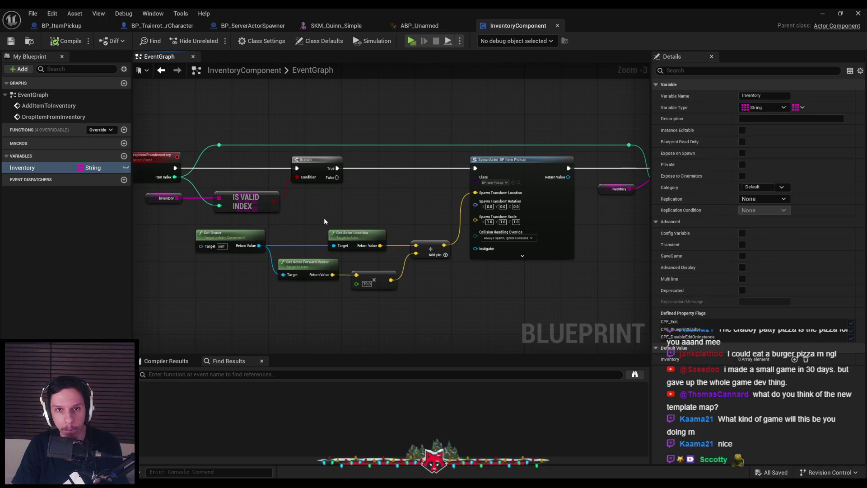
pyautogui.scroll(-1, 324, 221)
pyautogui.moveTo(324, 221); pyautogui.dragTo(280, 207)
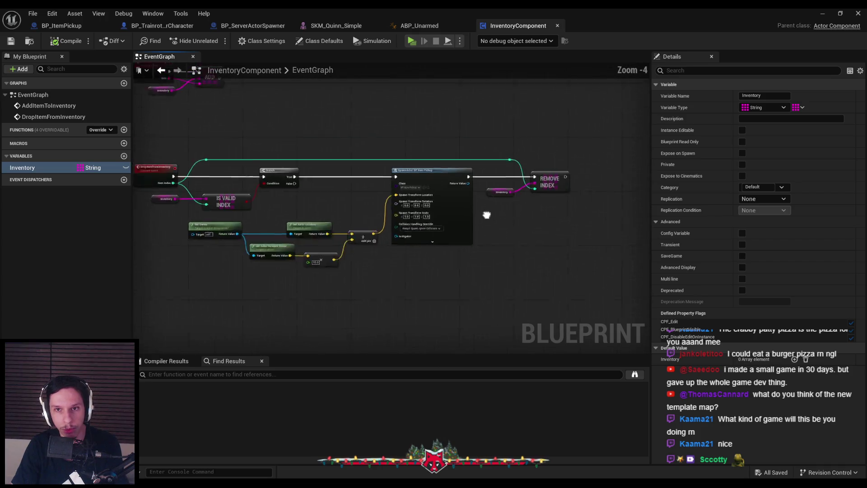
pyautogui.moveTo(476, 213); pyautogui.dragTo(634, 217)
pyautogui.click(161, 26)
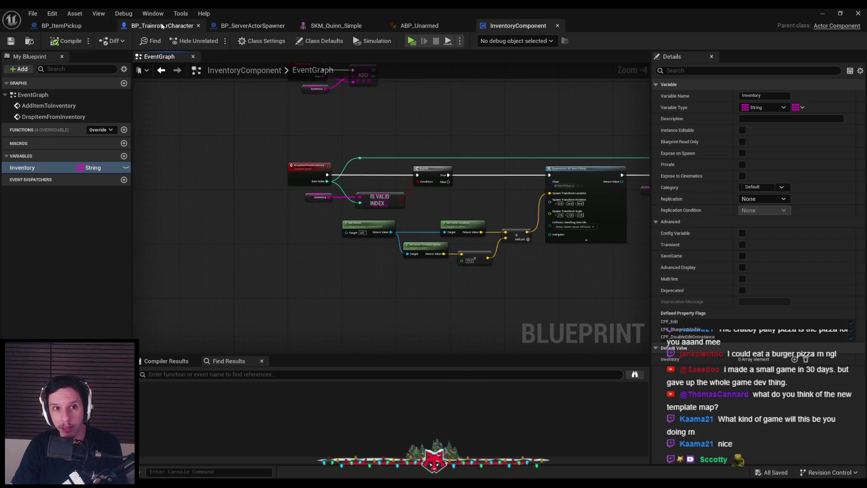
# Step: Nudge the Drop Item from Inventory node left and Save All
pyautogui.scroll(1, 401, 245)
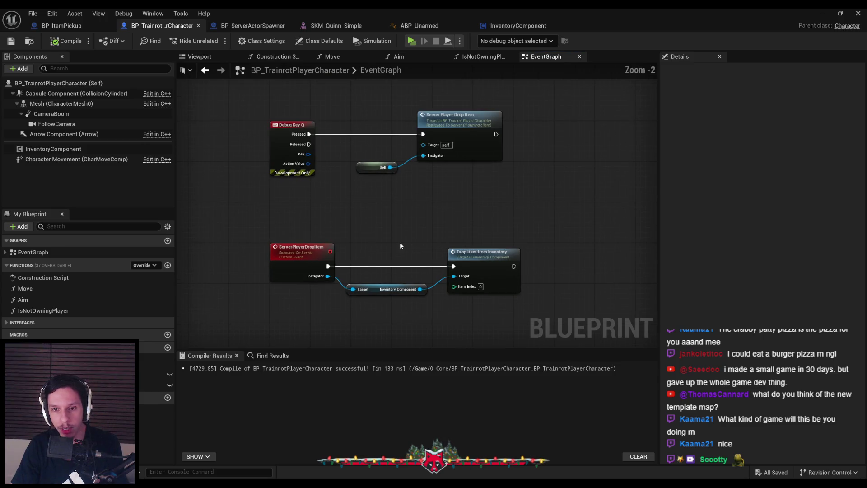
pyautogui.moveTo(486, 269); pyautogui.dragTo(480, 269)
pyautogui.click(461, 233)
pyautogui.click(11, 41)
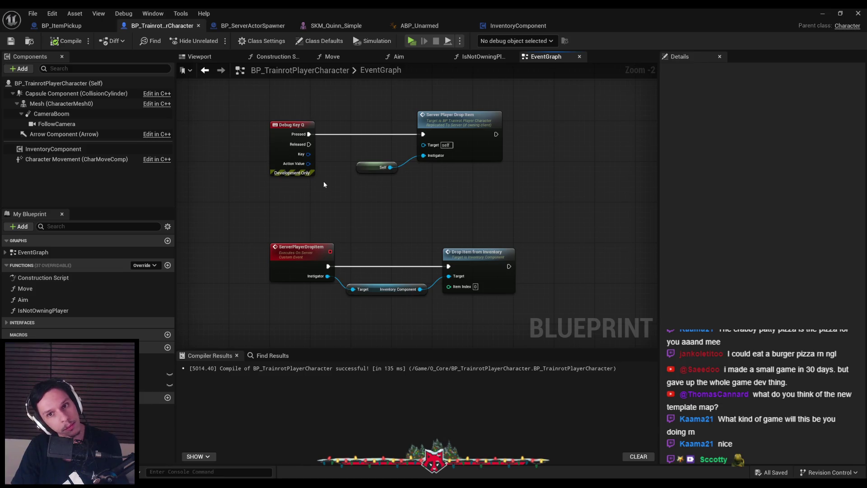
pyautogui.scroll(-1, 445, 199)
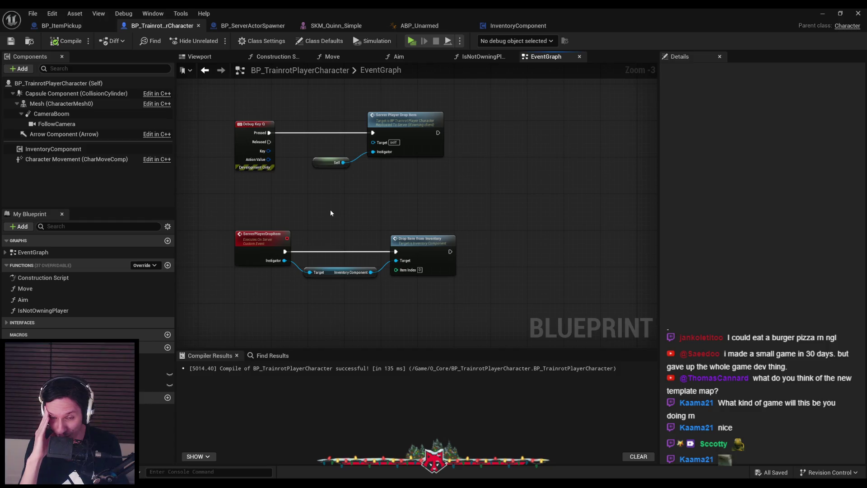
# Step: Check InventoryComponent's Remove Index node, then return to BP_TrainrotPlayerCharacter
pyautogui.click(505, 26)
pyautogui.moveTo(450, 159)
pyautogui.mouseDown()
pyautogui.moveTo(315, 193)
pyautogui.moveTo(438, 197)
pyautogui.mouseUp()
pyautogui.scroll(1, 437, 200)
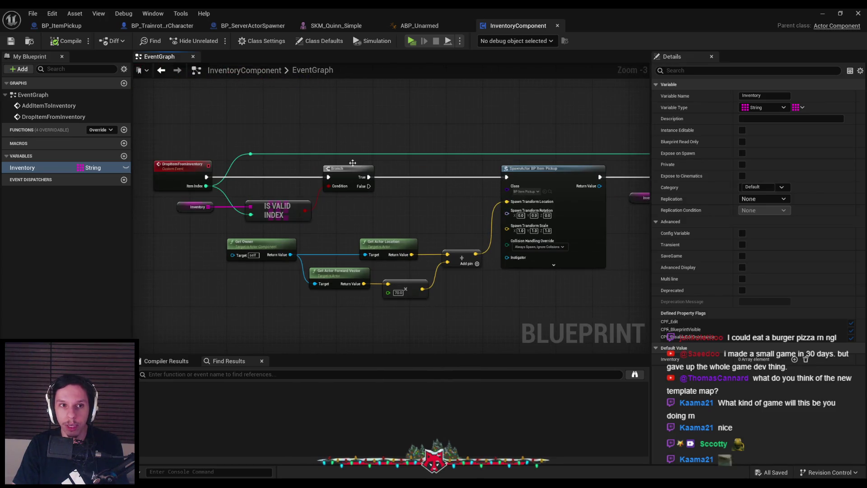
pyautogui.click(161, 26)
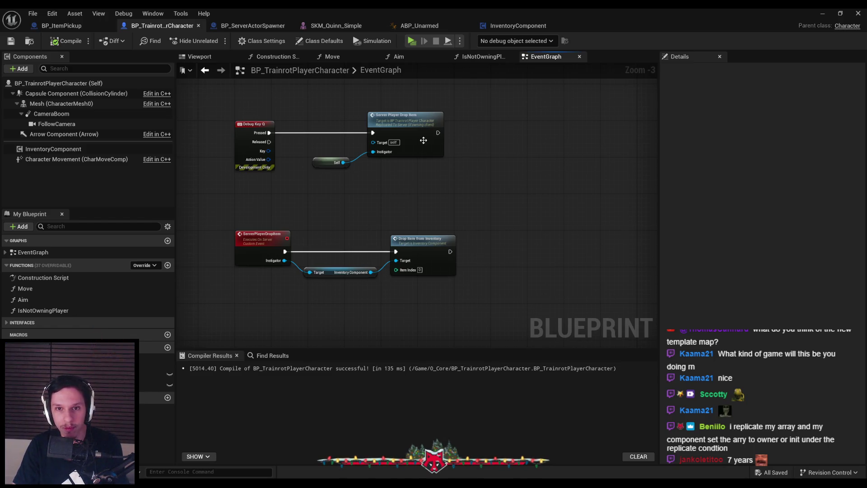
# Step: Inspect the Server Player Drop Item node, then move to the InventoryComponent blueprint
pyautogui.click(421, 138)
pyautogui.click(419, 185)
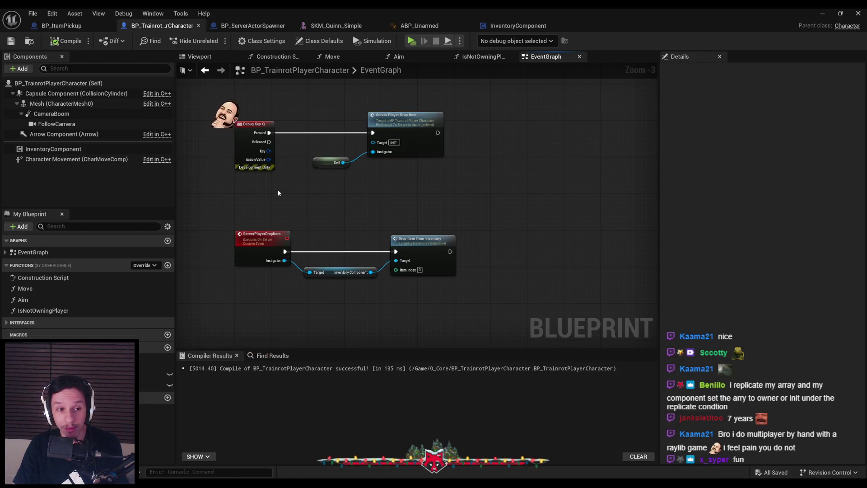
pyautogui.click(503, 27)
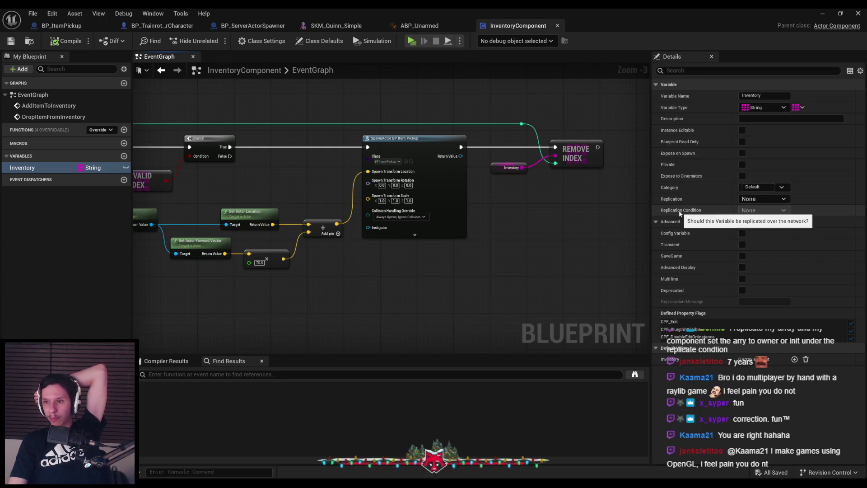
# Step: Make Inventory Replicated with the Owner Only condition, compile the component, and return to the level editor
pyautogui.click(744, 199)
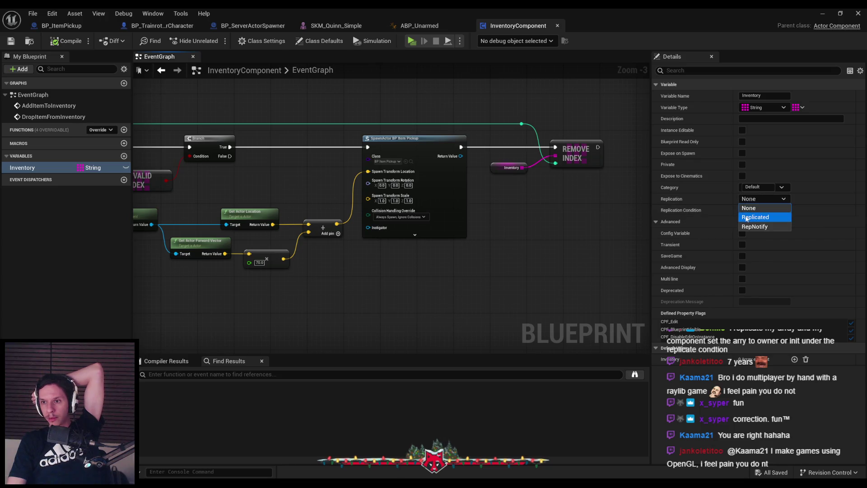
pyautogui.click(747, 218)
pyautogui.click(756, 212)
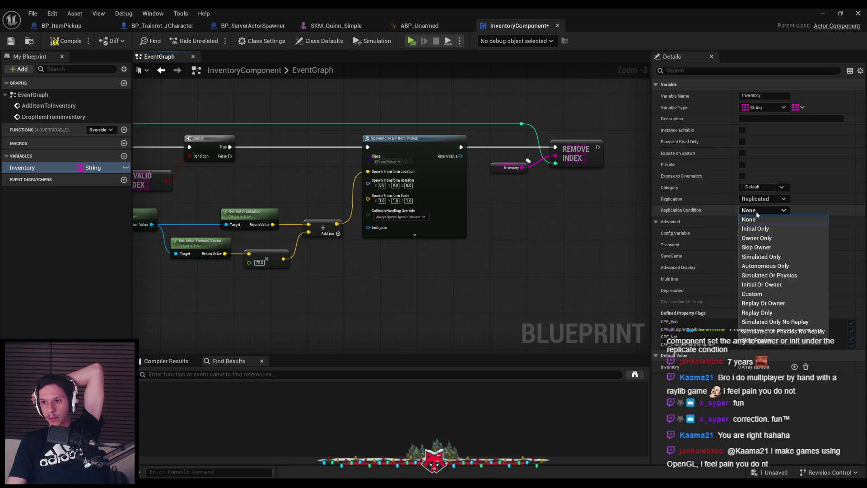
pyautogui.click(754, 240)
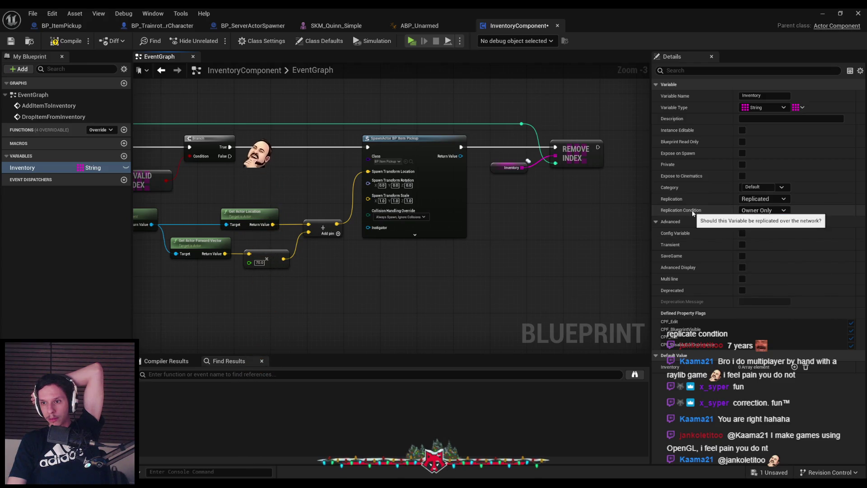
pyautogui.click(761, 210)
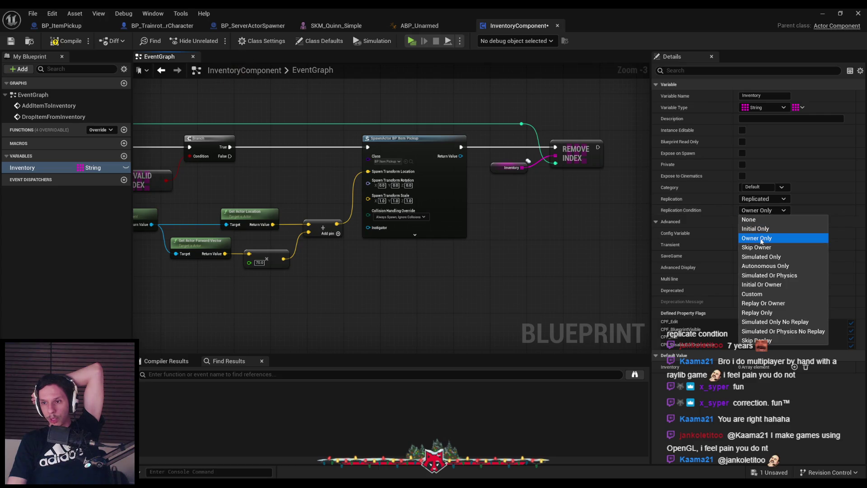
pyautogui.click(748, 237)
pyautogui.click(53, 42)
pyautogui.click(823, 14)
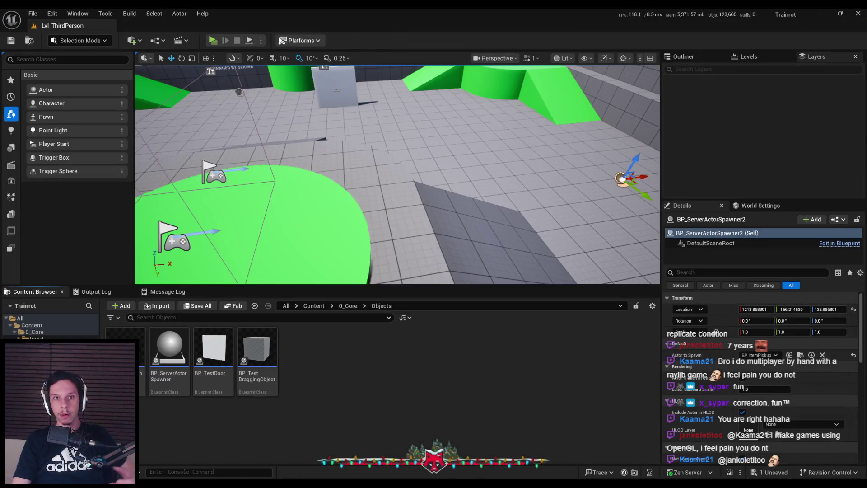
# Step: Run a server-plus-two-clients test where Client 1 picks up and drops the grey cube, then stop it
pyautogui.click(213, 42)
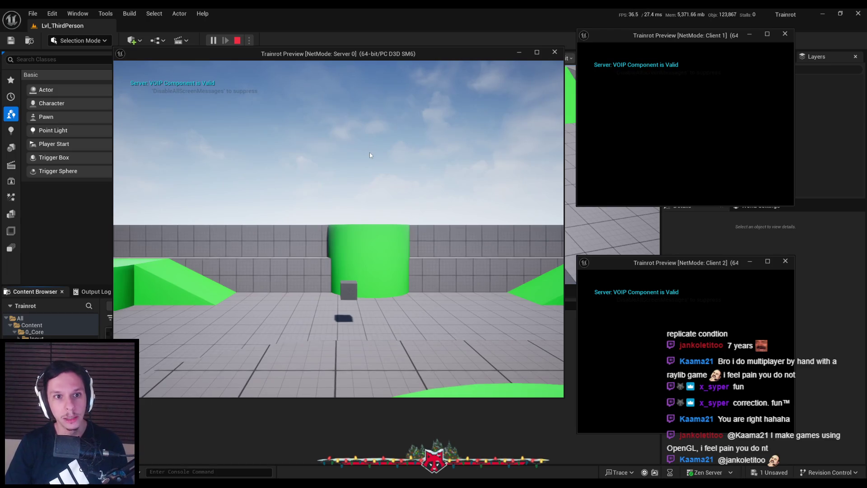
pyautogui.press('w')
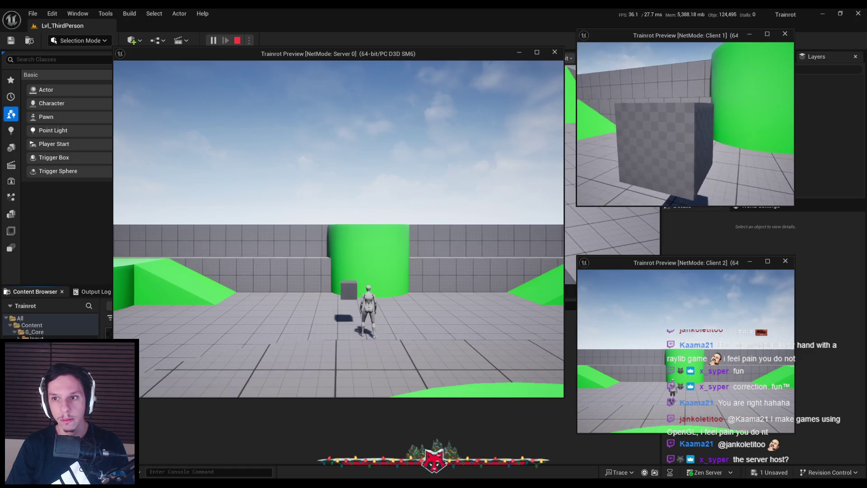
pyautogui.press('w')
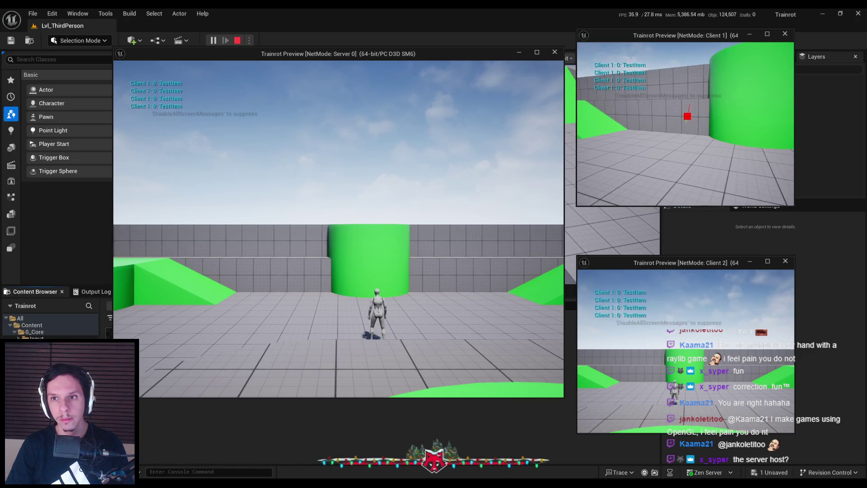
pyautogui.press('w')
pyautogui.press('q')
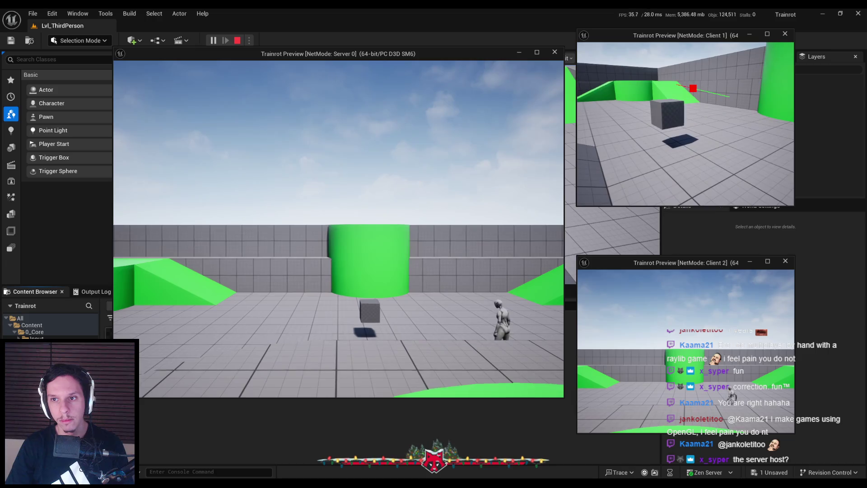
pyautogui.press('w')
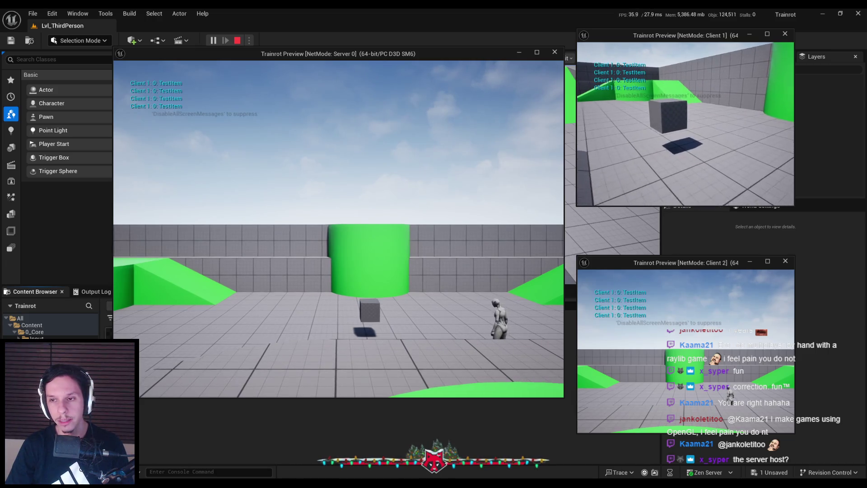
pyautogui.press('Escape')
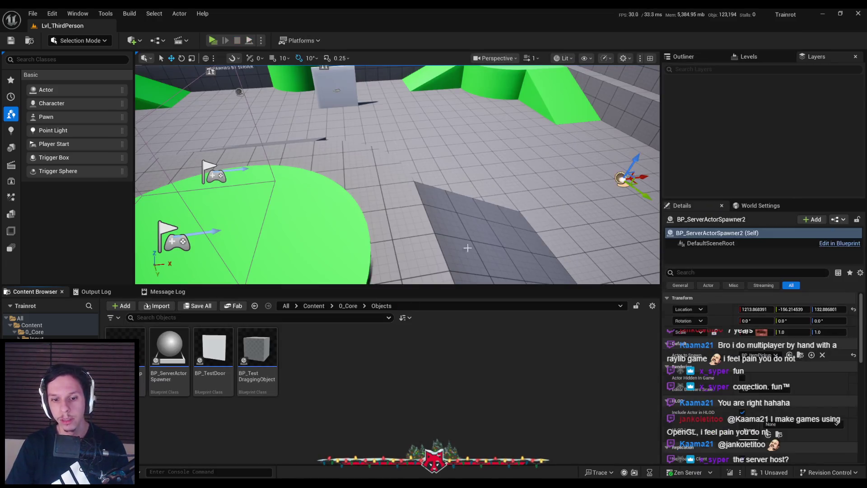
pyautogui.hotkey('alt', 'Tab')
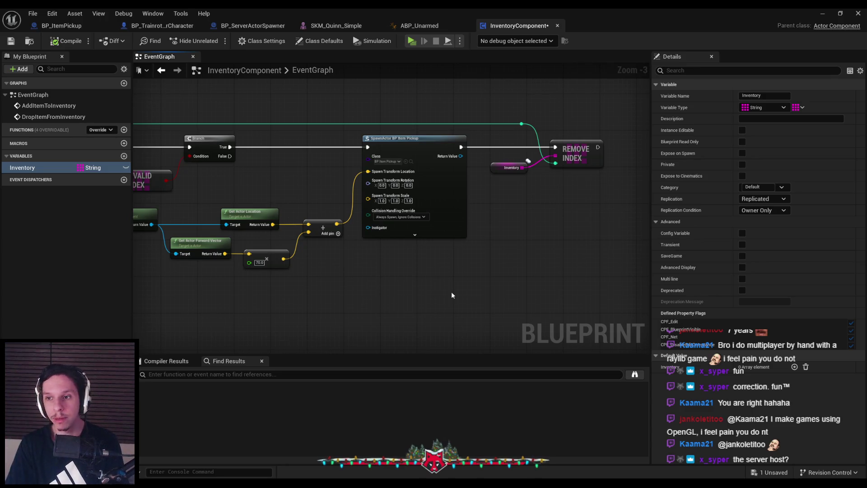
# Step: Set Inventory's Replication back to None, compile and save, and switch to BP_ServerActorSpawner
pyautogui.click(762, 199)
pyautogui.click(763, 199)
pyautogui.click(764, 199)
pyautogui.click(748, 208)
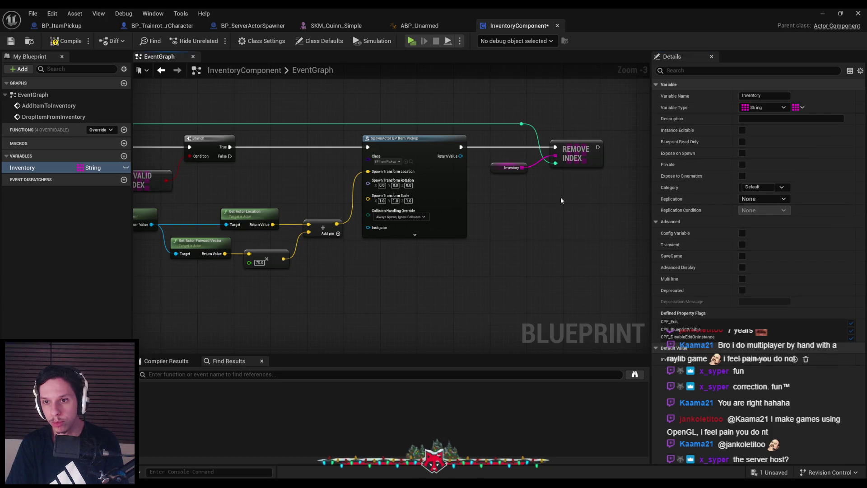
pyautogui.click(66, 41)
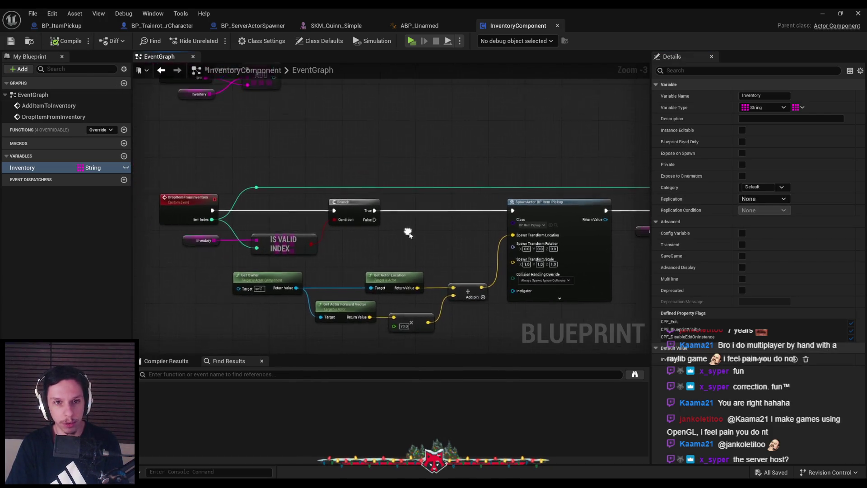
pyautogui.click(239, 27)
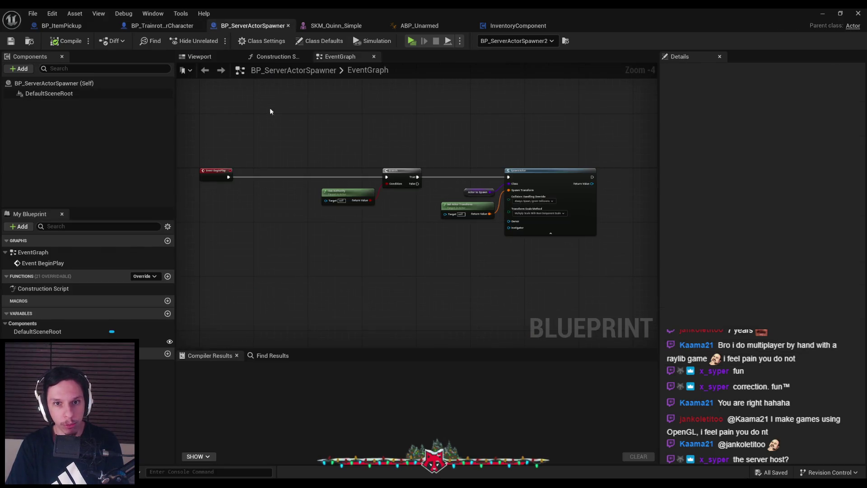
# Step: Review BP_ItemPickup's authority check and add-item pickup logic
pyautogui.click(63, 26)
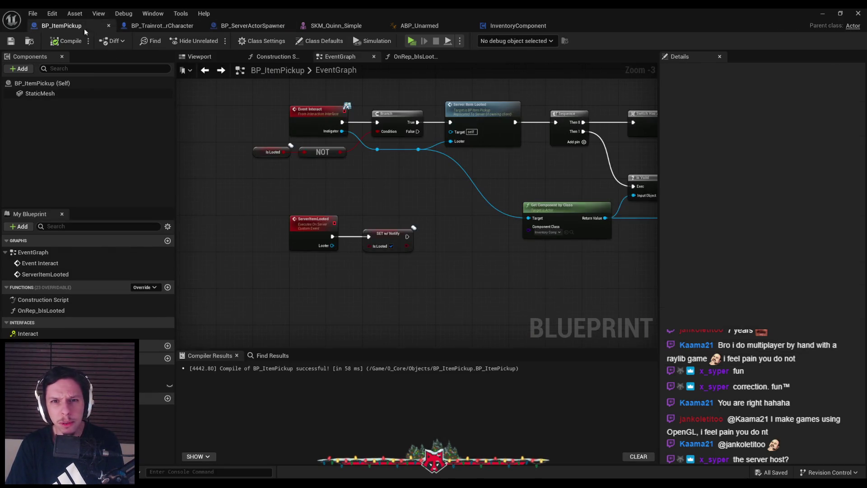
pyautogui.moveTo(438, 212)
pyautogui.mouseDown()
pyautogui.moveTo(235, 203)
pyautogui.moveTo(388, 208)
pyautogui.moveTo(310, 209)
pyautogui.mouseUp()
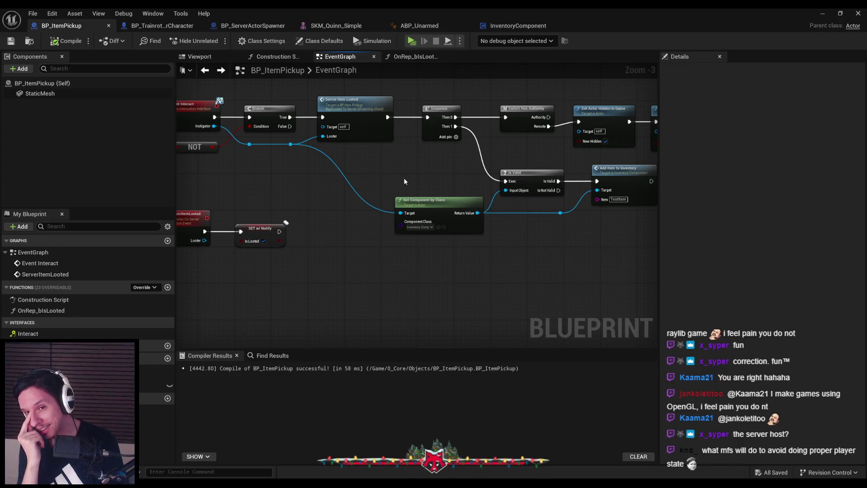
pyautogui.moveTo(404, 177); pyautogui.dragTo(355, 160)
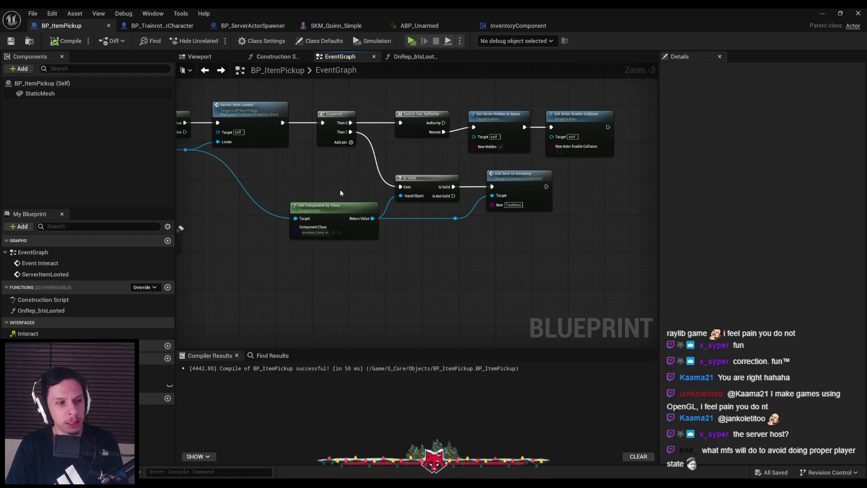
# Step: In BP_TrainrotPlayerCharacter's event graph, open Drop Item from Inventory's spawn-and-remove implementation
pyautogui.click(158, 26)
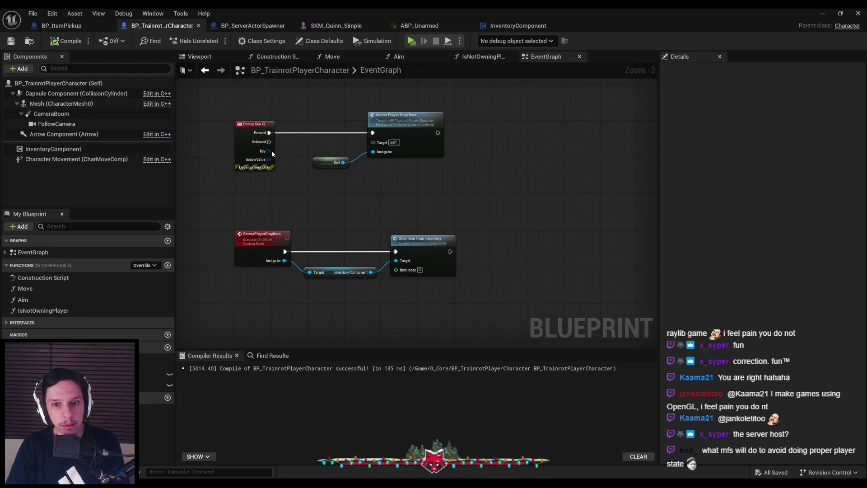
pyautogui.click(289, 188)
pyautogui.scroll(1, 313, 183)
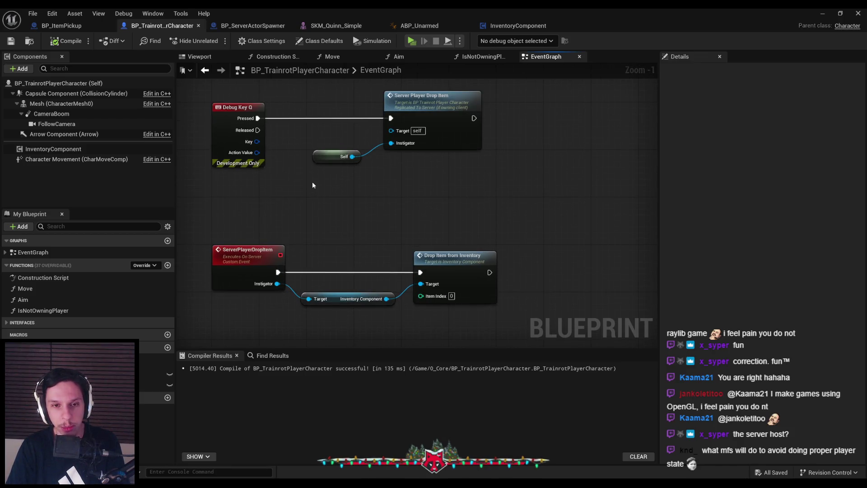
pyautogui.scroll(-1, 313, 185)
pyautogui.scroll(1, 312, 185)
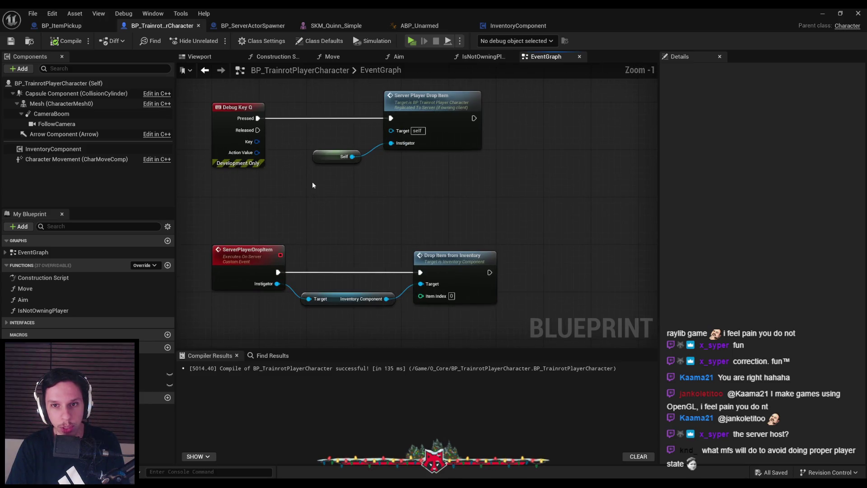
pyautogui.scroll(-1, 312, 185)
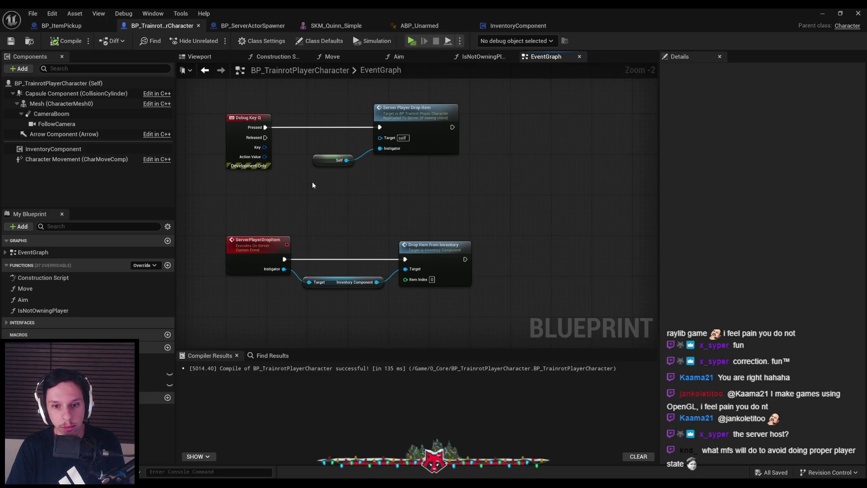
pyautogui.doubleClick(423, 254)
pyautogui.moveTo(454, 231)
pyautogui.mouseDown()
pyautogui.moveTo(317, 202)
pyautogui.moveTo(334, 218)
pyautogui.mouseUp()
pyautogui.scroll(-1, 317, 202)
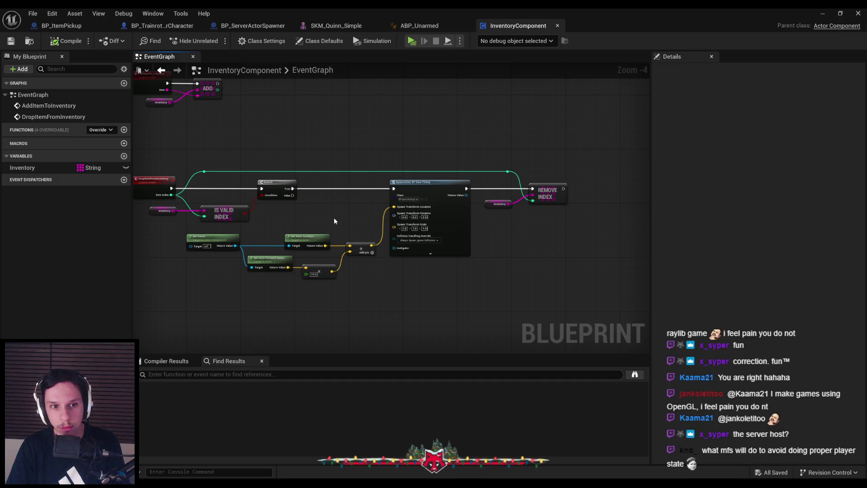
# Step: Remove the item-spawning nodes from DropItemFromInventory and wire Branch True straight to Remove Index
pyautogui.moveTo(229, 228); pyautogui.dragTo(454, 299)
pyautogui.press('Delete')
pyautogui.moveTo(292, 188); pyautogui.dragTo(533, 190)
pyautogui.moveTo(536, 222); pyautogui.dragTo(481, 183)
pyautogui.moveTo(551, 197); pyautogui.dragTo(369, 198)
pyautogui.moveTo(310, 204); pyautogui.dragTo(311, 214)
pyautogui.scroll(4, 522, 182)
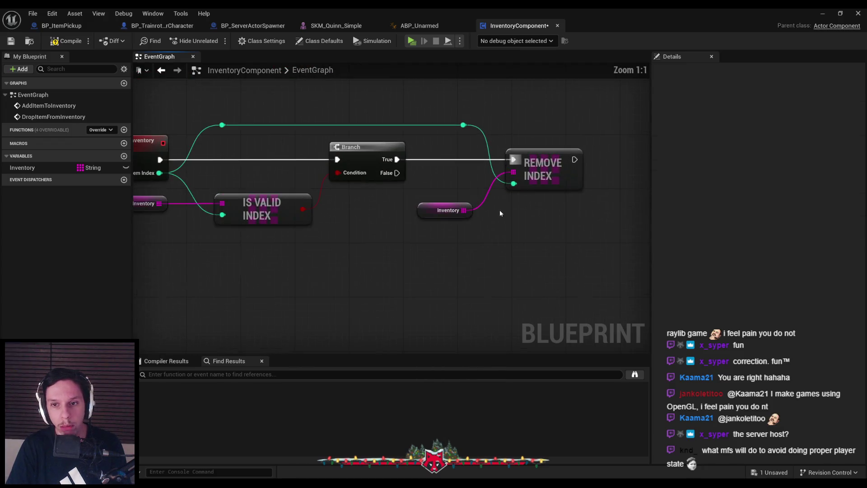
pyautogui.scroll(-2, 499, 229)
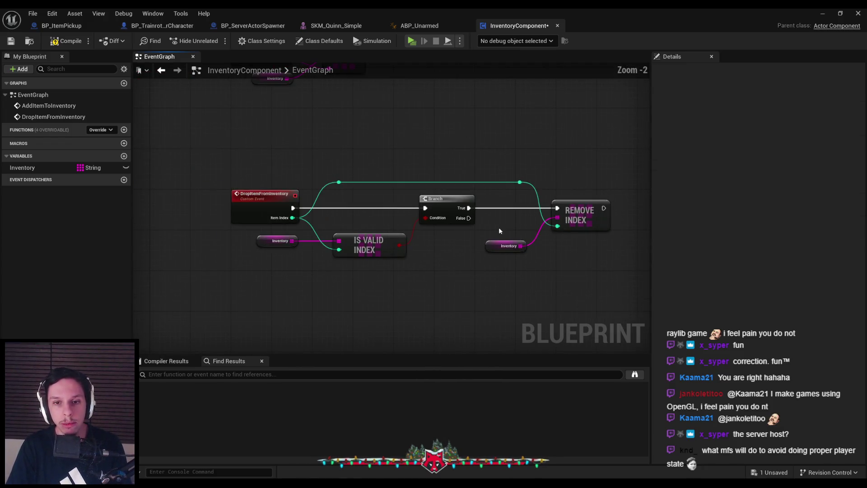
pyautogui.scroll(-2, 357, 165)
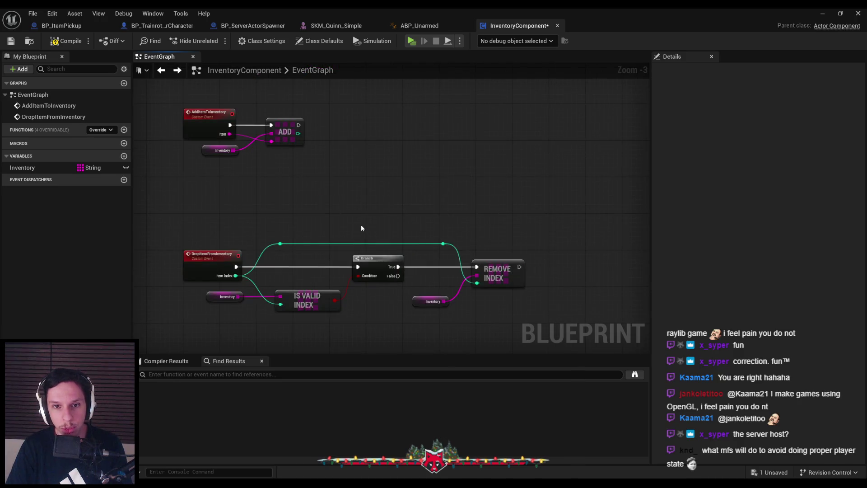
pyautogui.scroll(1, 375, 221)
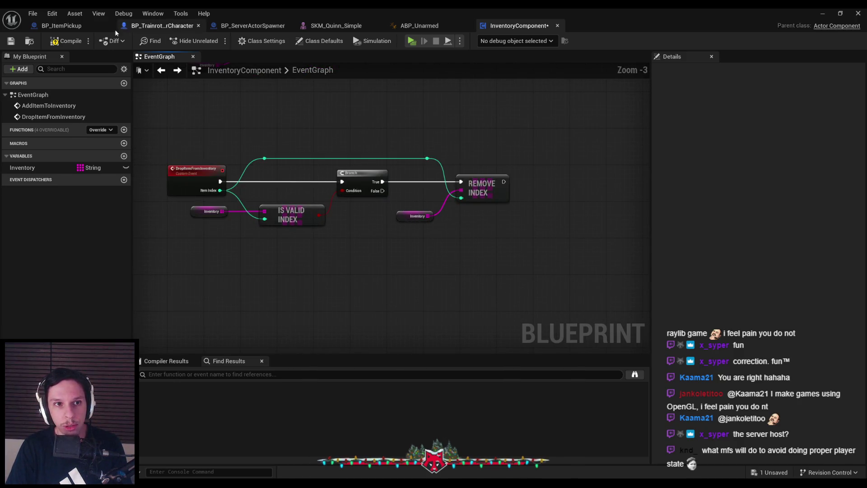
# Step: Compile and save, then paste the spawn nodes into the character's ServerPlayerDropItem and wire them
pyautogui.click(84, 43)
pyautogui.click(165, 26)
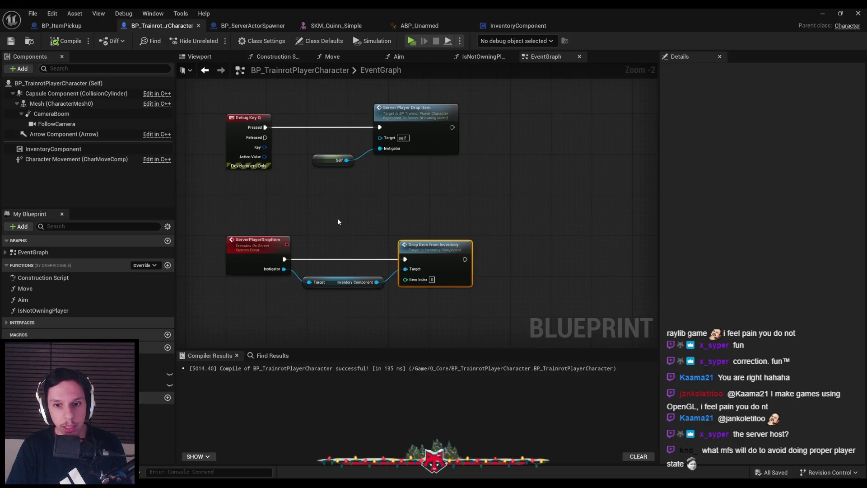
pyautogui.scroll(2, 384, 230)
pyautogui.scroll(-3, 419, 219)
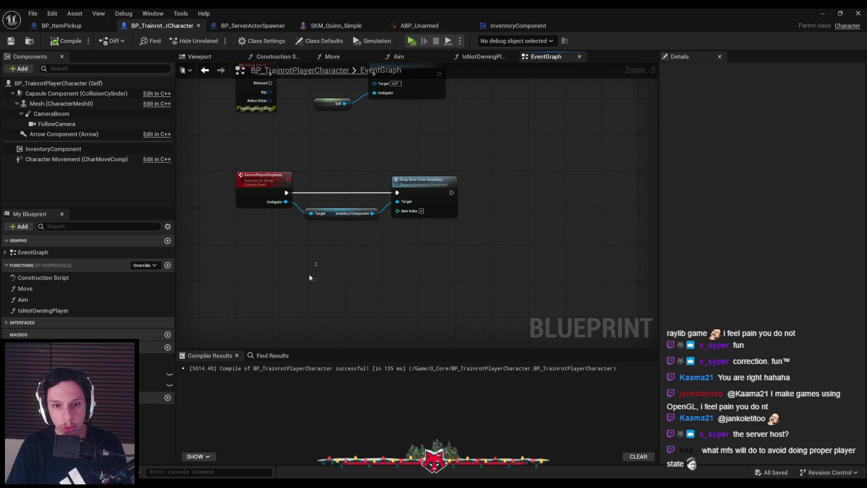
pyautogui.hotkey('ctrl', 'v')
pyautogui.moveTo(315, 225); pyautogui.dragTo(540, 277)
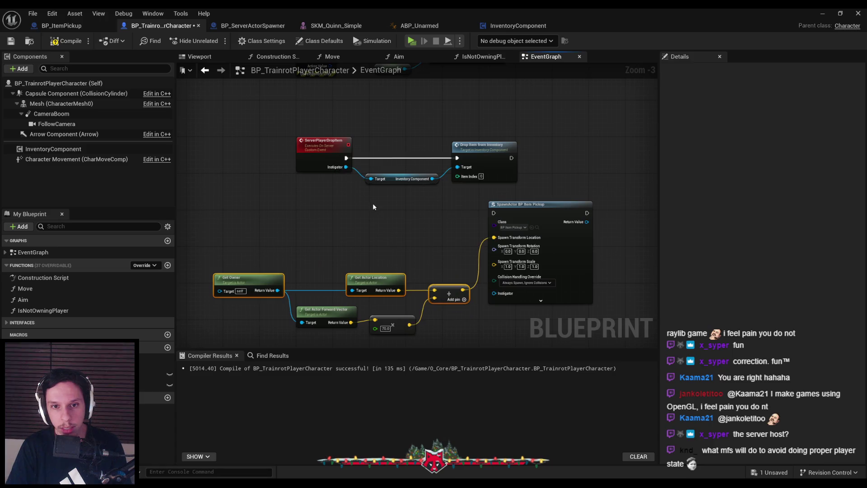
pyautogui.moveTo(281, 192); pyautogui.dragTo(427, 247)
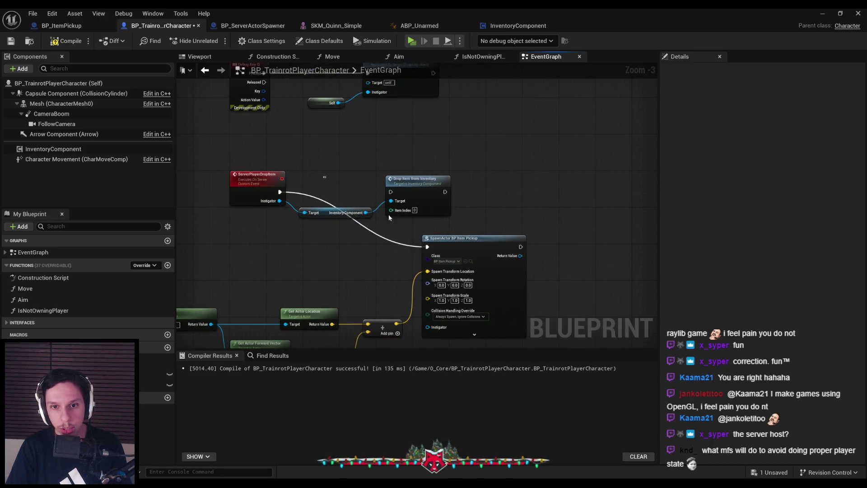
# Step: Move the Drop Item from Inventory call after Server Player Drop Item, targeting a fresh Inventory Component reference
pyautogui.press('Delete')
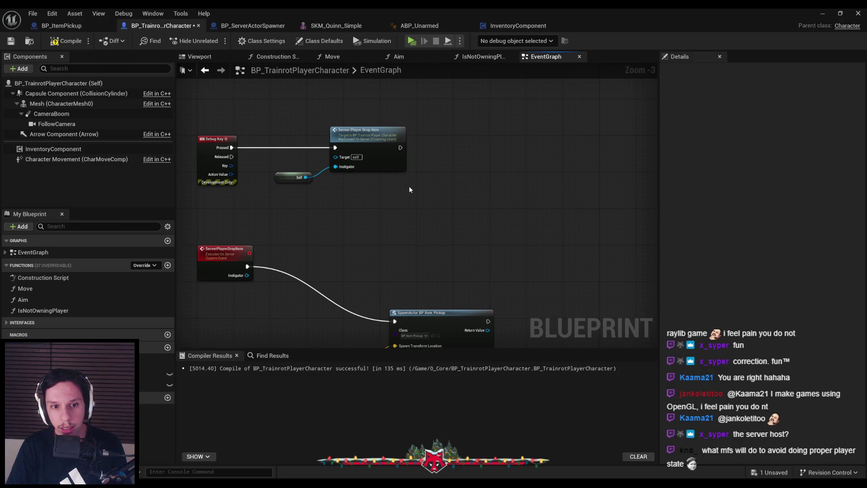
pyautogui.hotkey('ctrl', 'v')
pyautogui.moveTo(413, 177); pyautogui.dragTo(479, 154)
pyautogui.moveTo(400, 148); pyautogui.dragTo(566, 155)
pyautogui.click(484, 171)
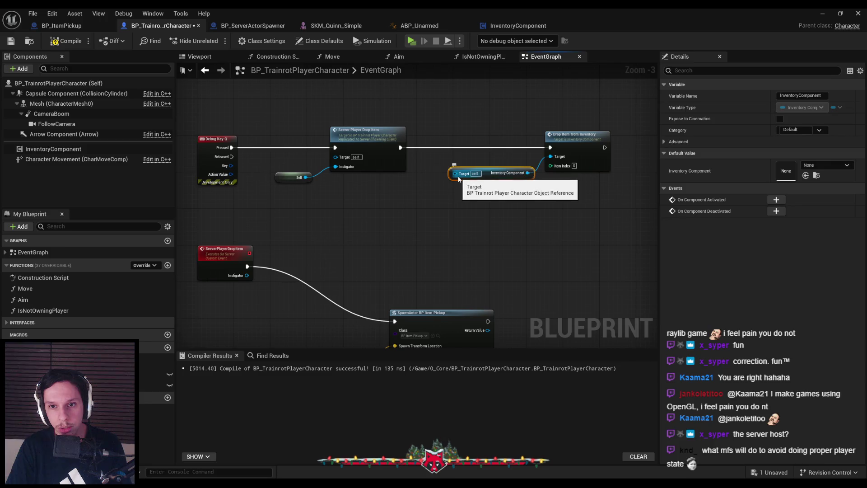
pyautogui.press('Delete')
pyautogui.moveTo(53, 149)
pyautogui.mouseDown()
pyautogui.moveTo(506, 177)
pyautogui.moveTo(550, 156)
pyautogui.mouseUp()
pyautogui.moveTo(568, 190); pyautogui.dragTo(526, 143)
# Step: Line up the pasted spawn nodes, then open Drop Item from Inventory's implementation
pyautogui.scroll(-2, 498, 205)
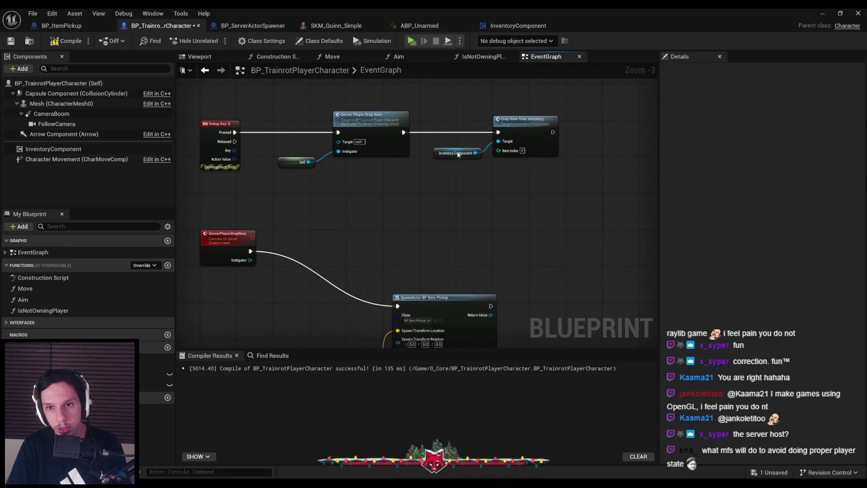
pyautogui.moveTo(255, 192); pyautogui.dragTo(470, 295)
pyautogui.scroll(4, 438, 252)
pyautogui.moveTo(425, 203); pyautogui.dragTo(427, 120)
pyautogui.scroll(-2, 428, 130)
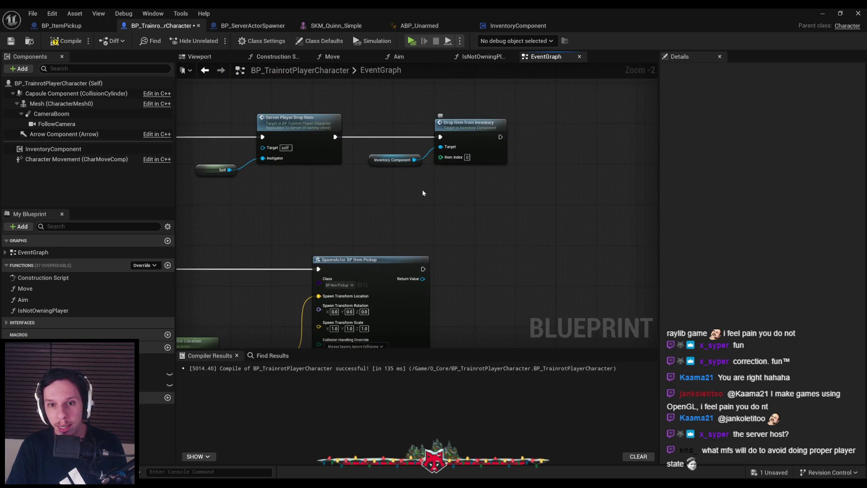
pyautogui.doubleClick(489, 132)
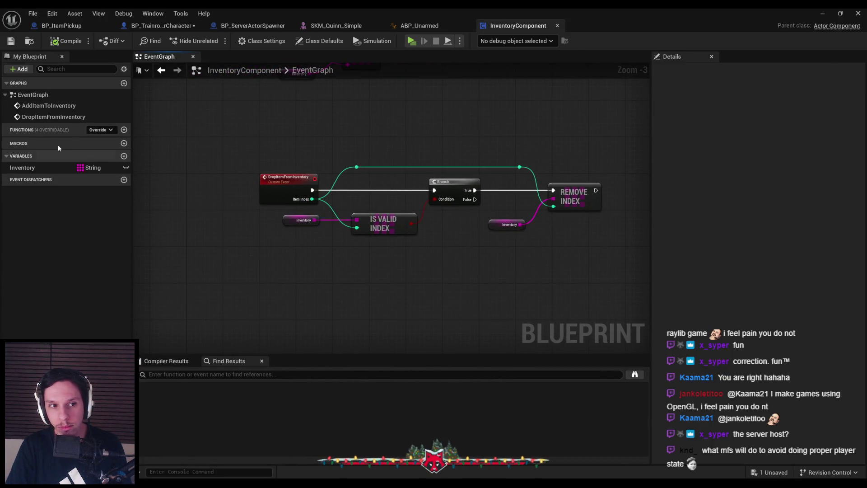
# Step: Convert the DropItemFromInventory event into a function and open its graph
pyautogui.rightClick(294, 195)
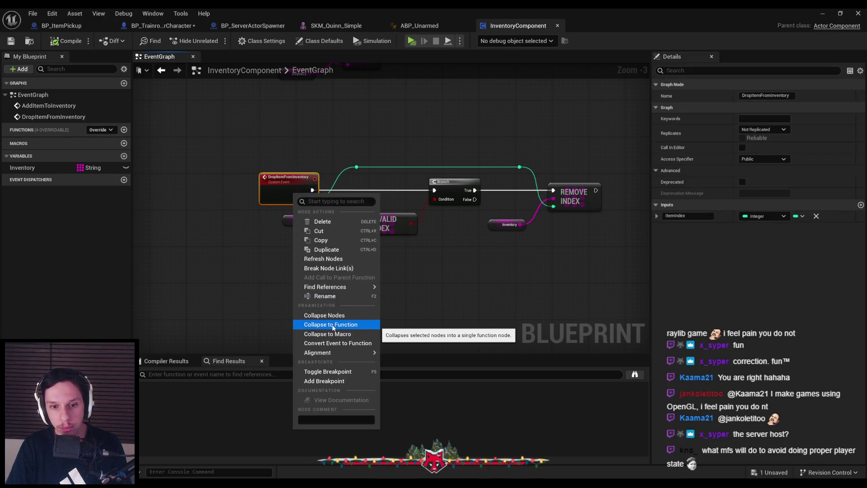
pyautogui.click(333, 343)
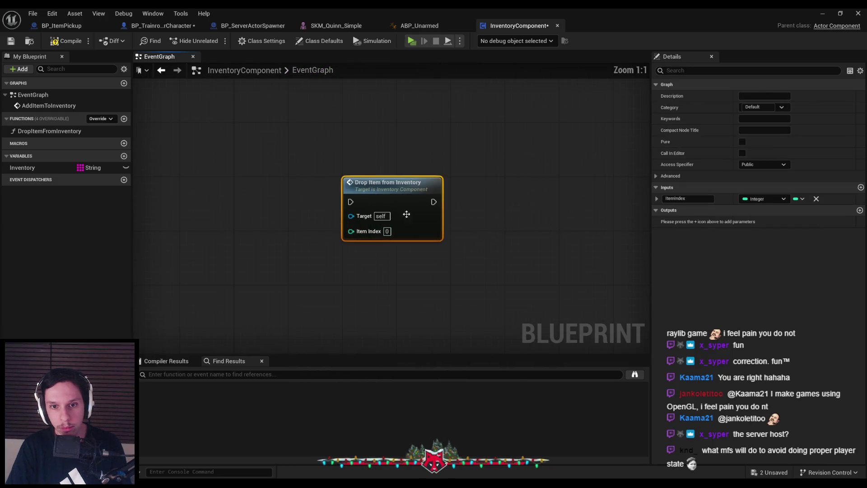
pyautogui.doubleClick(407, 198)
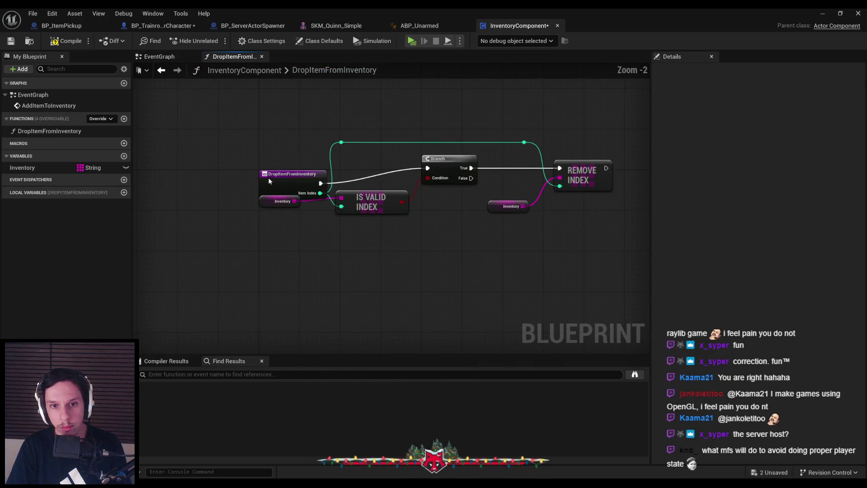
pyautogui.click(269, 178)
pyautogui.moveTo(242, 165); pyautogui.dragTo(232, 167)
pyautogui.click(295, 207)
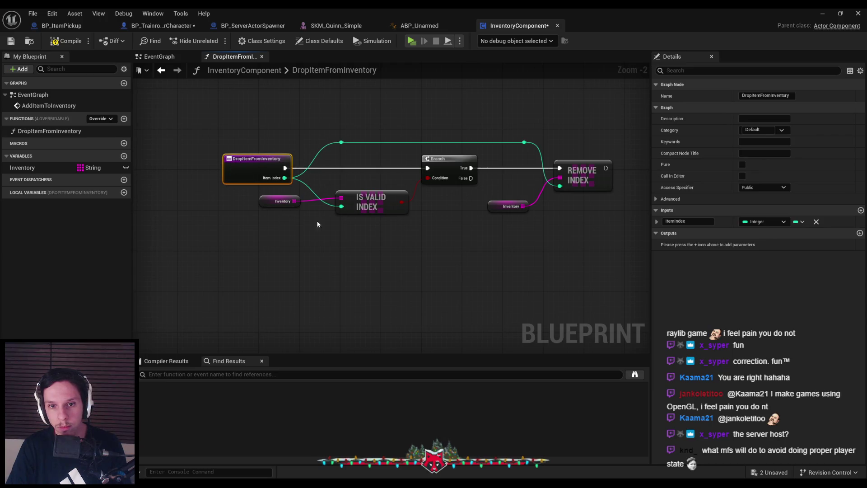
# Step: Give the function a Boolean output named IsItemValid
pyautogui.click(266, 176)
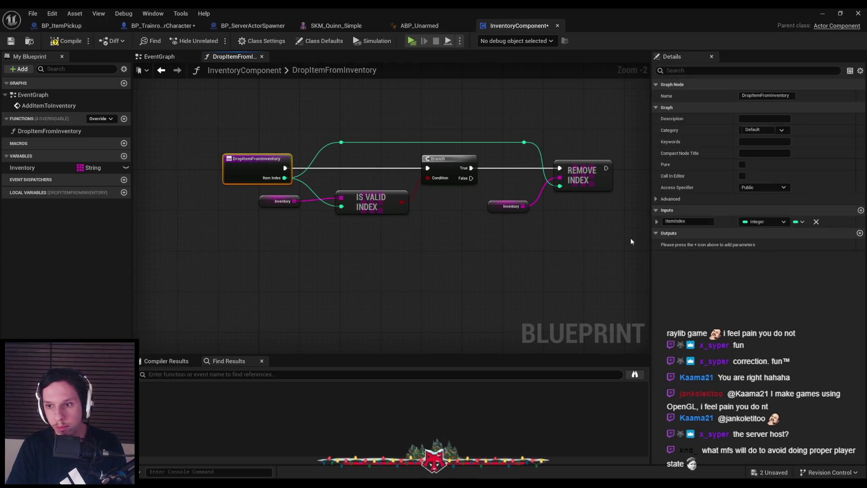
pyautogui.click(860, 233)
pyautogui.click(763, 244)
pyautogui.press('Escape')
pyautogui.click(664, 243)
pyautogui.write('IsItemValid')
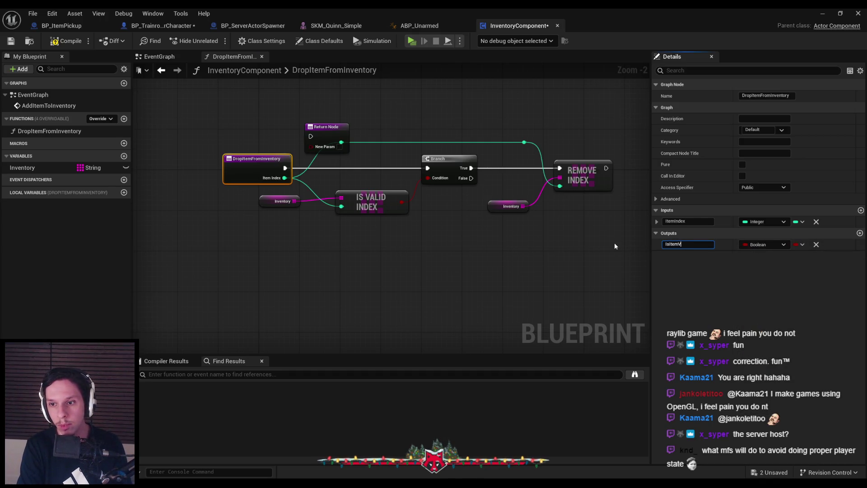
pyautogui.press('Return')
# Step: Return after Remove Index on success and add a second Return Node on the Branch False path
pyautogui.moveTo(337, 129)
pyautogui.mouseDown()
pyautogui.moveTo(571, 137)
pyautogui.moveTo(577, 168)
pyautogui.moveTo(594, 168)
pyautogui.moveTo(538, 177)
pyautogui.mouseUp()
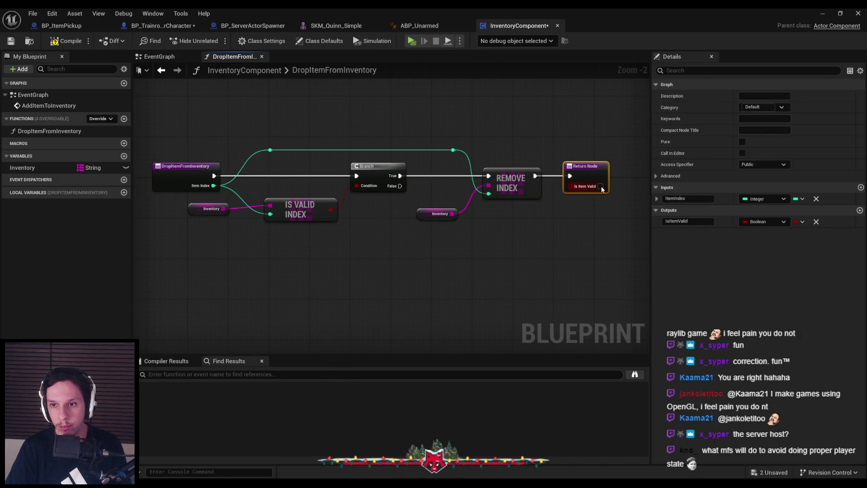
pyautogui.hotkey('ctrl', 'w')
pyautogui.moveTo(400, 185)
pyautogui.mouseDown()
pyautogui.moveTo(409, 211)
pyautogui.moveTo(456, 256)
pyautogui.mouseUp()
pyautogui.moveTo(438, 145); pyautogui.dragTo(551, 217)
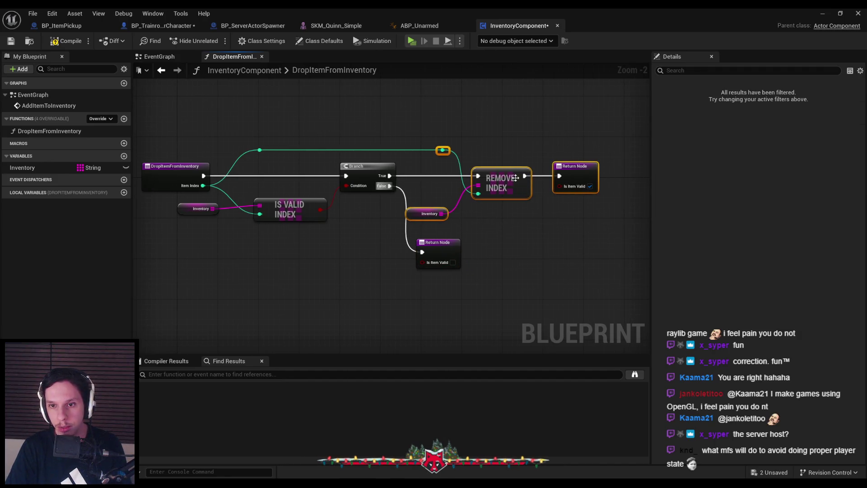
pyautogui.moveTo(510, 181); pyautogui.dragTo(531, 181)
pyautogui.click(247, 138)
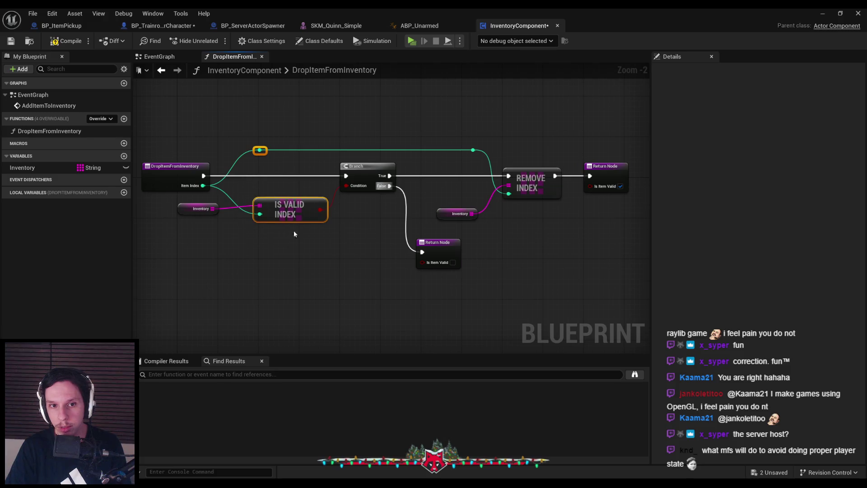
# Step: Tidy the Is Valid Index and Remove Index groups, compile, and go to the player character
pyautogui.moveTo(252, 143); pyautogui.dragTo(253, 145)
pyautogui.moveTo(260, 150); pyautogui.dragTo(244, 150)
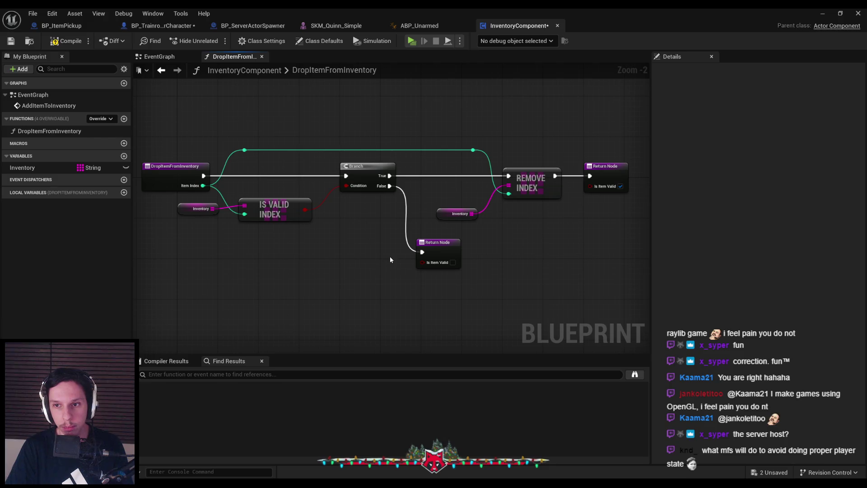
pyautogui.moveTo(432, 140); pyautogui.dragTo(632, 224)
pyautogui.moveTo(550, 195); pyautogui.dragTo(626, 195)
pyautogui.moveTo(438, 243); pyautogui.dragTo(443, 202)
pyautogui.click(398, 248)
pyautogui.click(63, 41)
pyautogui.click(163, 25)
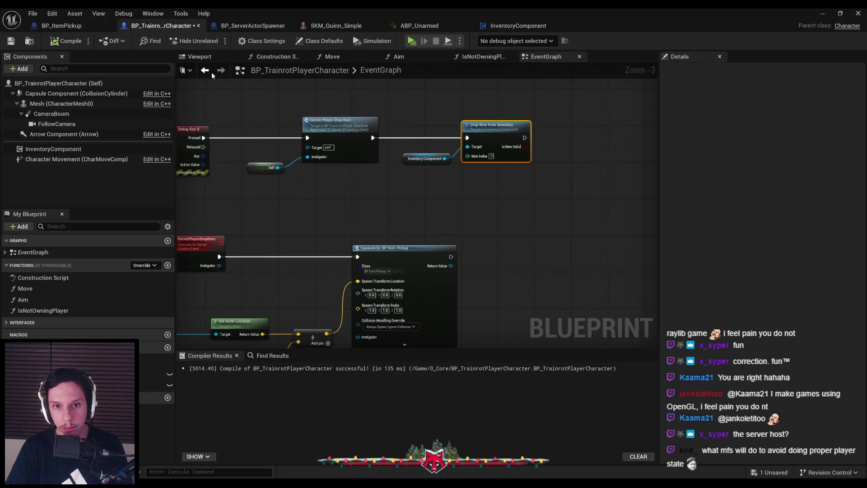
# Step: Add a Branch on Drop Item from Inventory's Is Item Valid, with True feeding Server Player Drop Item
pyautogui.click(432, 159)
pyautogui.scroll(2, 493, 186)
pyautogui.press('Delete')
pyautogui.hotkey('ctrl', 'z')
pyautogui.hotkey('ctrl', 'z')
pyautogui.hotkey('ctrl', 'z')
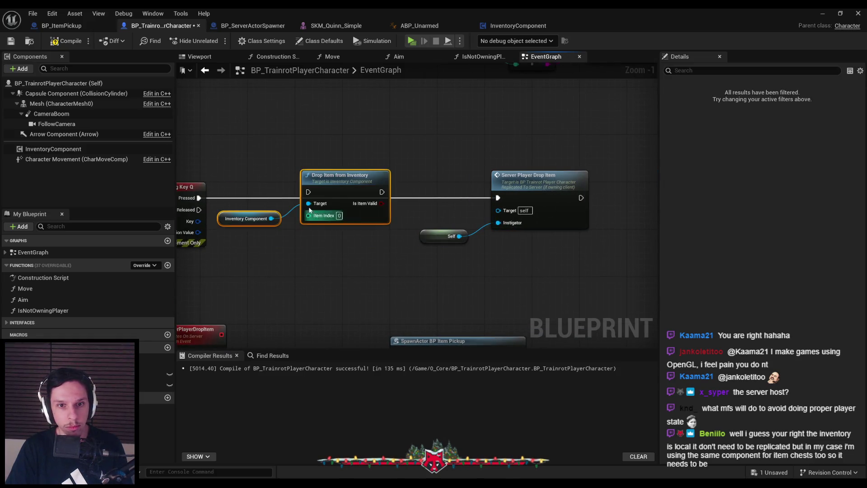
pyautogui.hotkey('ctrl', 'z')
pyautogui.hotkey('ctrl', 'z')
pyautogui.write('branch')
pyautogui.moveTo(406, 207)
pyautogui.mouseDown()
pyautogui.moveTo(445, 185)
pyautogui.moveTo(498, 198)
pyautogui.mouseUp()
pyautogui.press('Return')
pyautogui.scroll(-2, 490, 266)
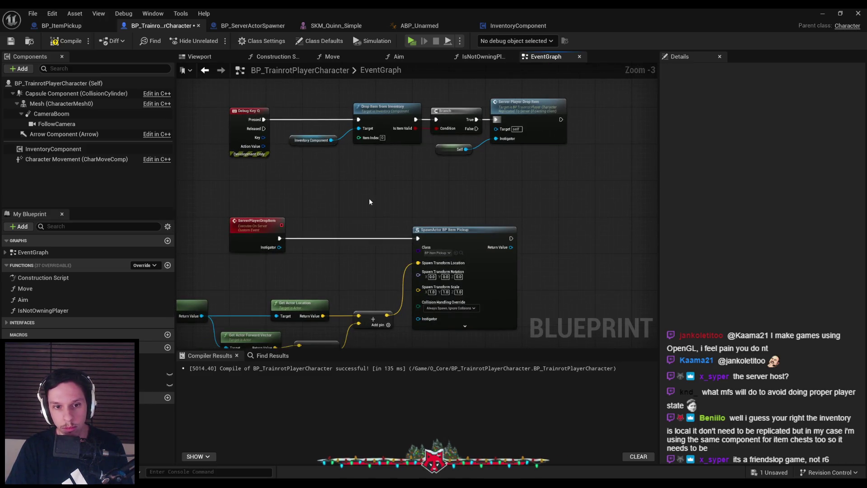
# Step: Connect Instigator to Get Owner's Target, align the SpawnActor group, and save the character
pyautogui.moveTo(270, 198); pyautogui.dragTo(352, 122)
pyautogui.moveTo(362, 171)
pyautogui.mouseDown()
pyautogui.moveTo(250, 240)
pyautogui.moveTo(228, 240)
pyautogui.mouseUp()
pyautogui.moveTo(235, 197); pyautogui.dragTo(650, 300)
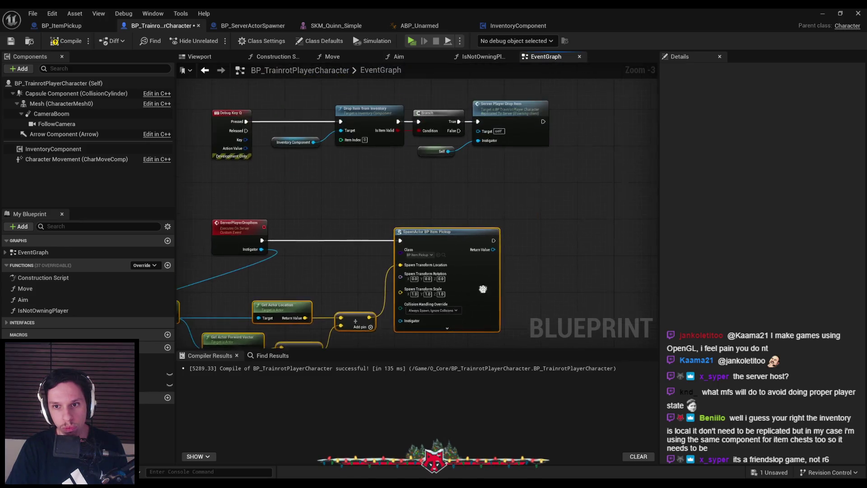
pyautogui.moveTo(586, 281); pyautogui.dragTo(608, 278)
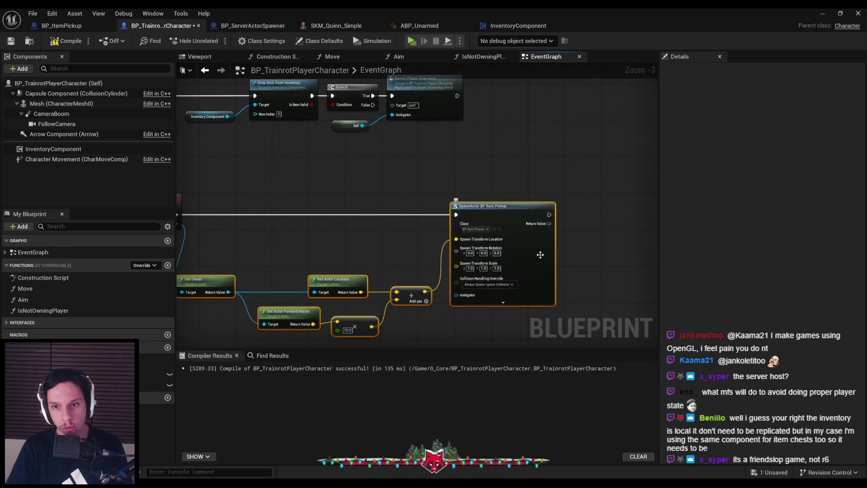
pyautogui.moveTo(492, 319); pyautogui.dragTo(493, 237)
pyautogui.click(494, 237)
pyautogui.click(15, 40)
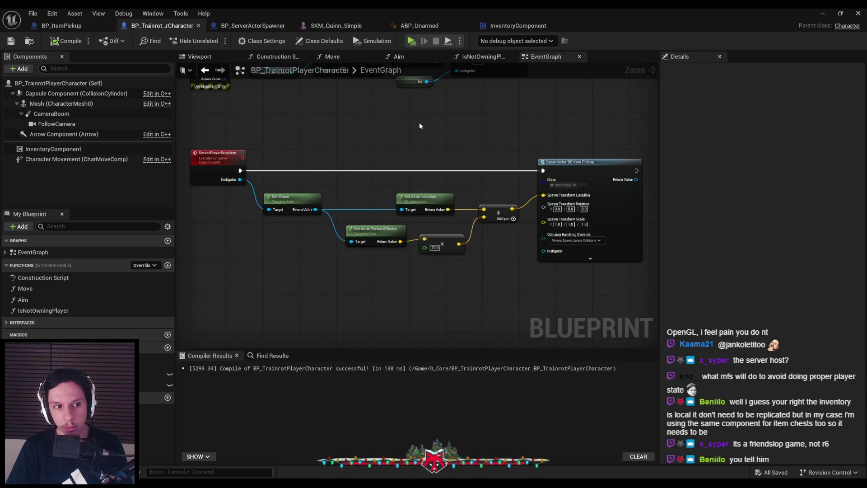
pyautogui.click(822, 13)
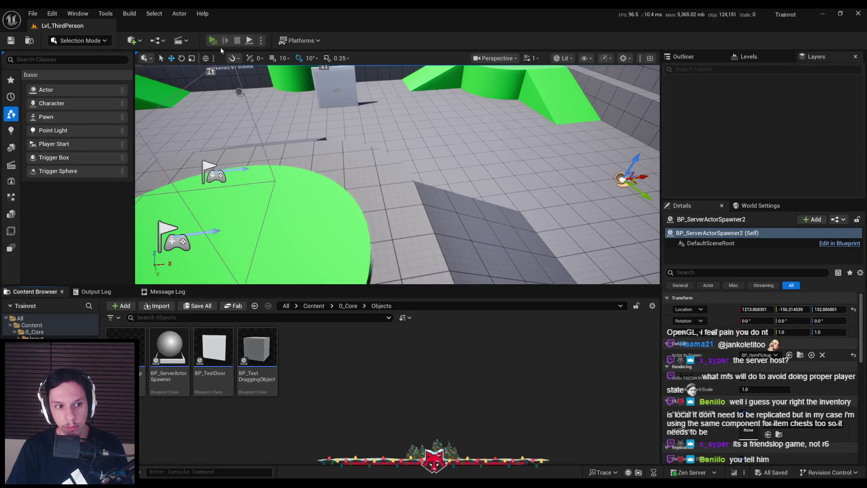
pyautogui.click(213, 40)
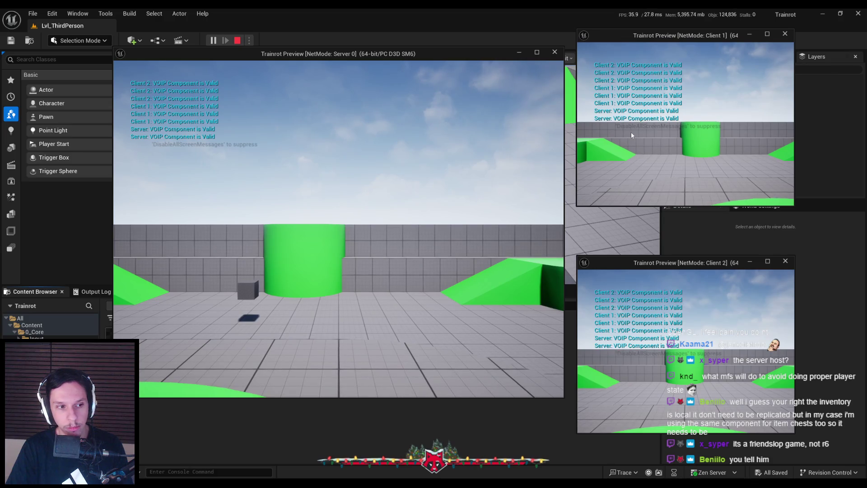
pyautogui.click(676, 138)
pyautogui.press('w')
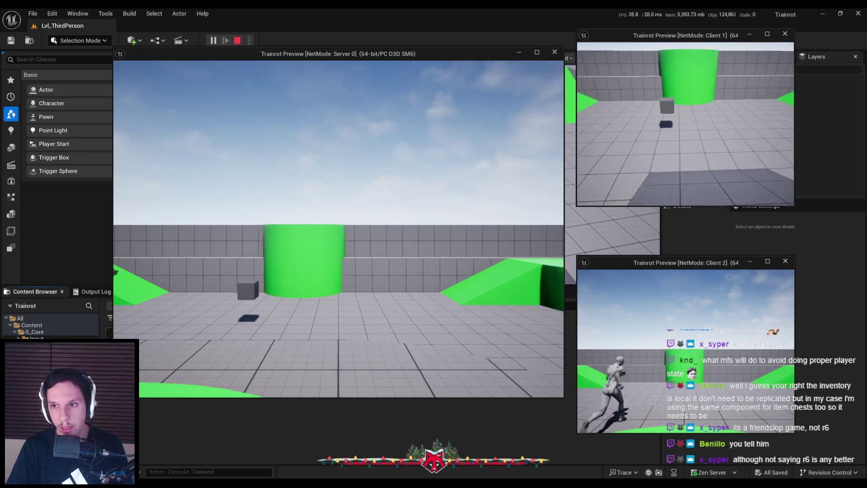
pyautogui.press('w')
pyautogui.press('e')
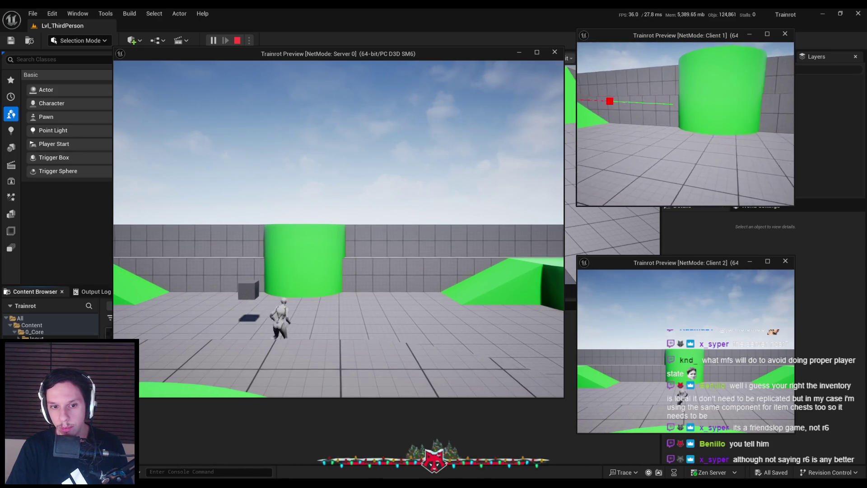
pyautogui.press('d')
pyautogui.press('a')
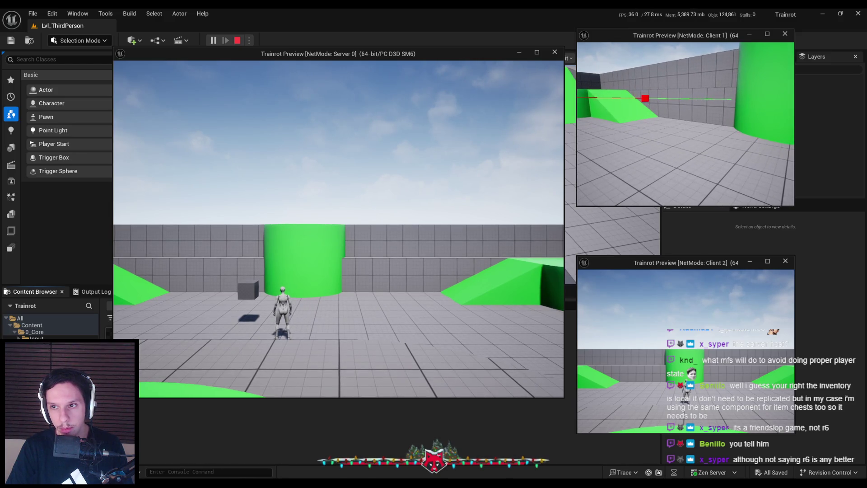
pyautogui.press('super')
pyautogui.press('Escape')
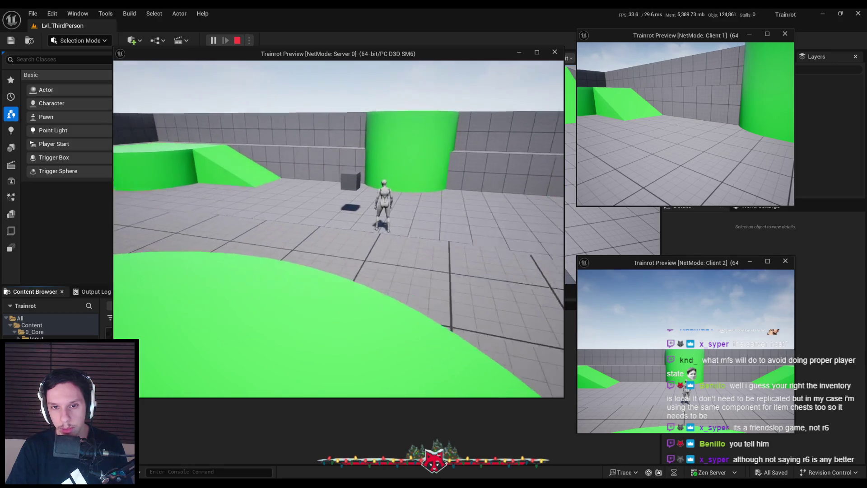
pyautogui.press('Escape')
pyautogui.click(316, 452)
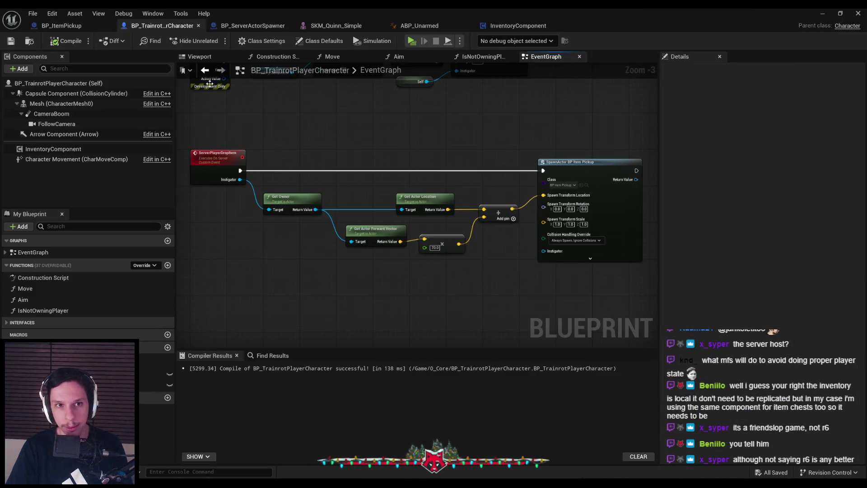
# Step: Review BP_ItemPickup's Event Interact, ServerItemLooted, Add Item to Inventory and OnRep_bIsLooted, then return to the level
pyautogui.scroll(-2, 311, 172)
pyautogui.click(61, 26)
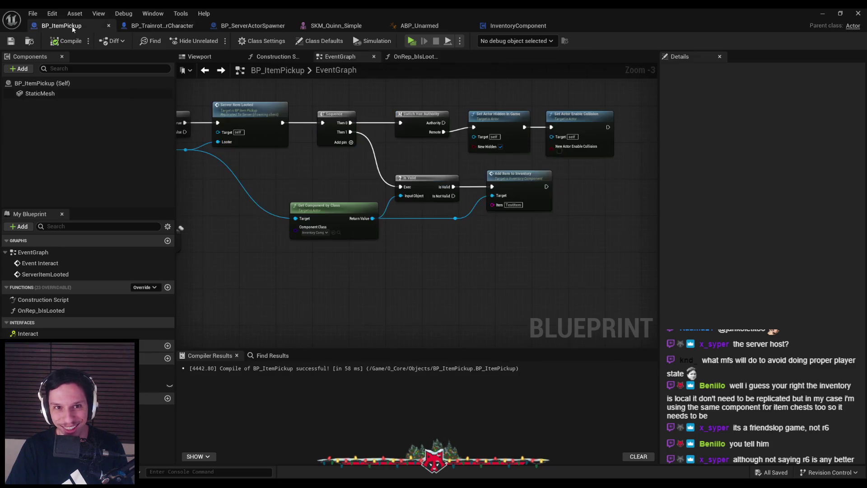
pyautogui.moveTo(280, 184); pyautogui.dragTo(446, 203)
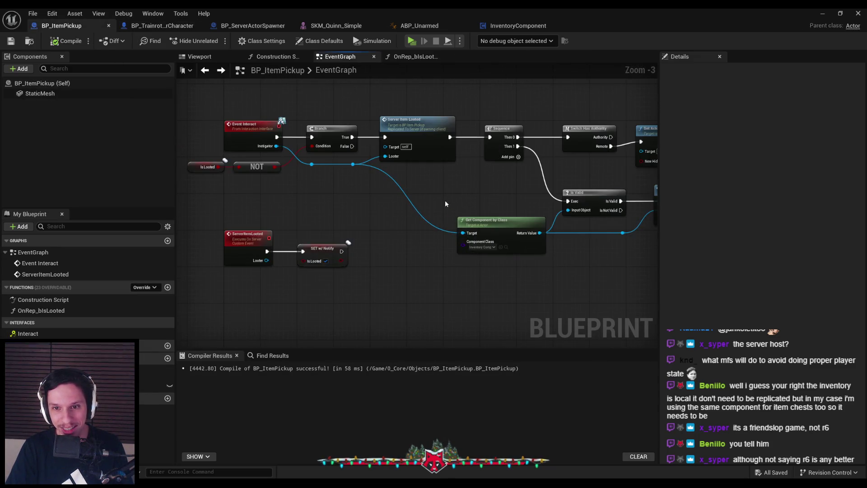
pyautogui.moveTo(445, 203); pyautogui.dragTo(367, 203)
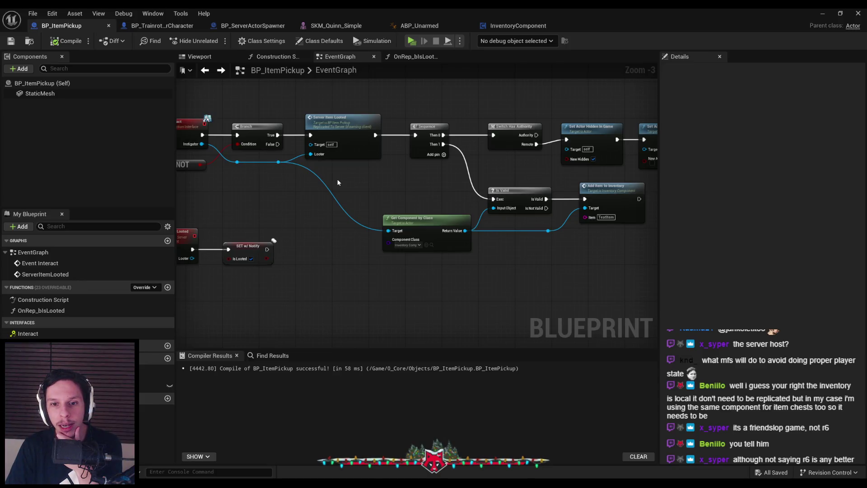
pyautogui.scroll(1, 338, 182)
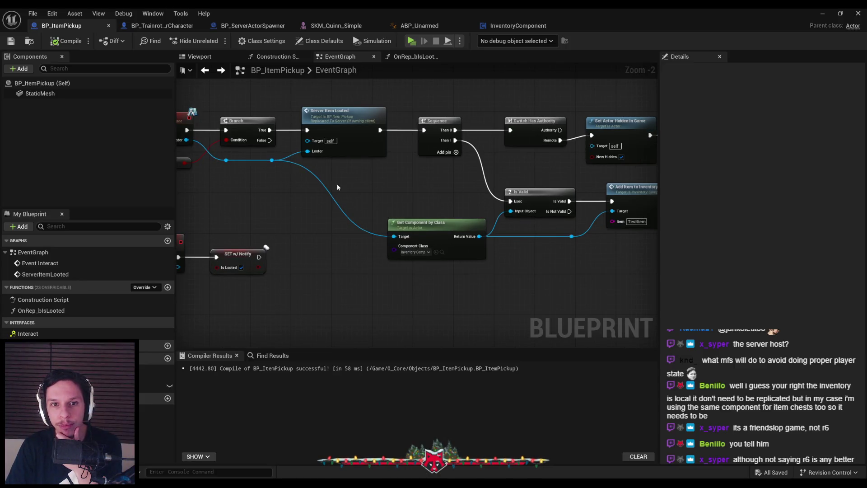
pyautogui.moveTo(324, 214); pyautogui.dragTo(375, 214)
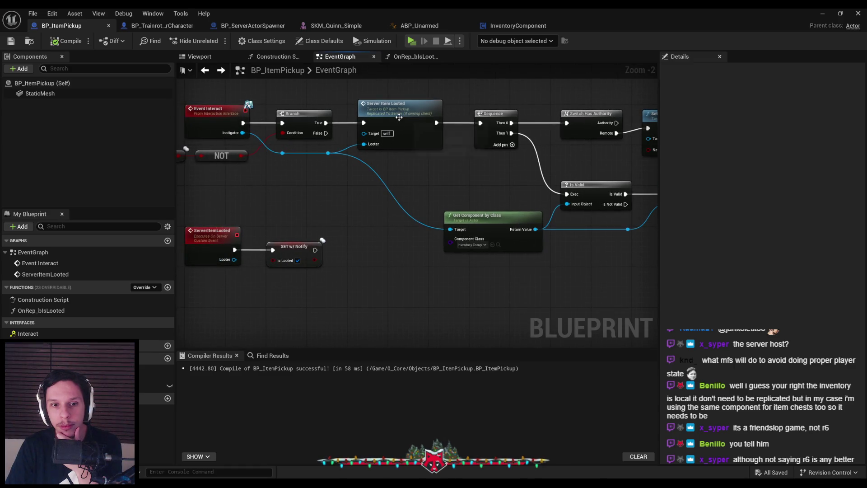
pyautogui.doubleClick(45, 274)
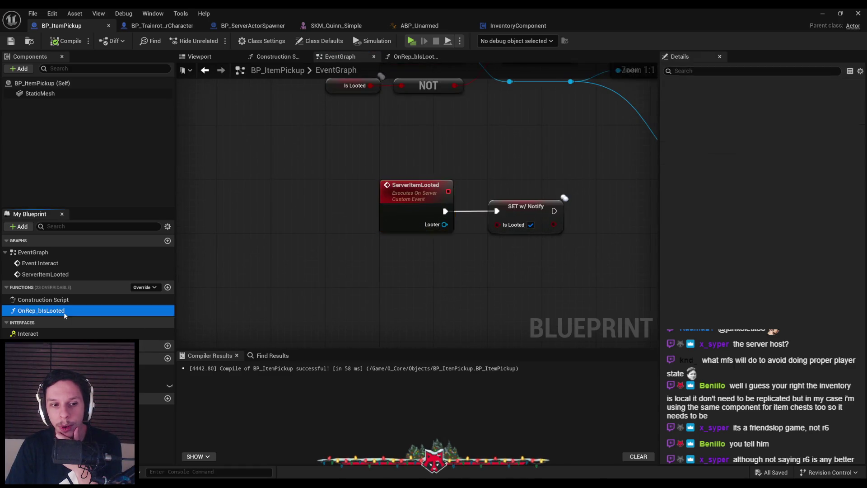
pyautogui.doubleClick(137, 310)
pyautogui.hotkey('alt', 'Left')
pyautogui.scroll(-2, 325, 241)
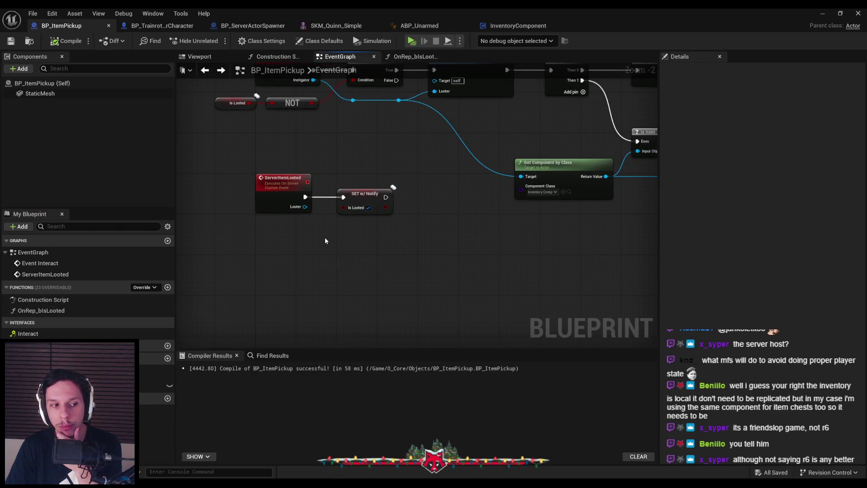
pyautogui.click(823, 13)
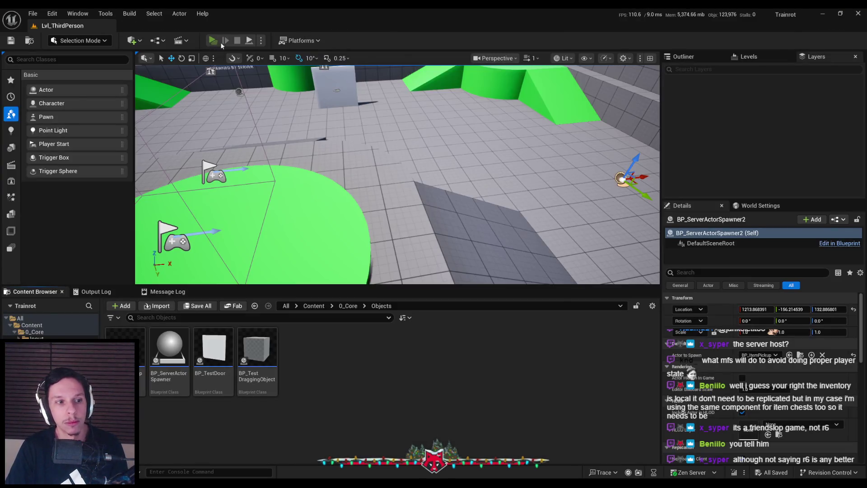
# Step: Run a server-plus-two-clients session walking Client 1 toward the green cylinder and ramps, then stop
pyautogui.click(214, 41)
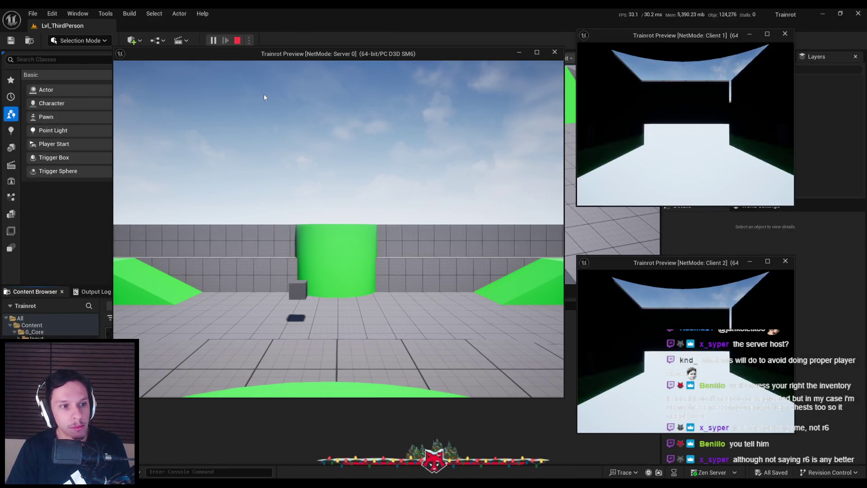
pyautogui.click(643, 113)
pyautogui.press('w')
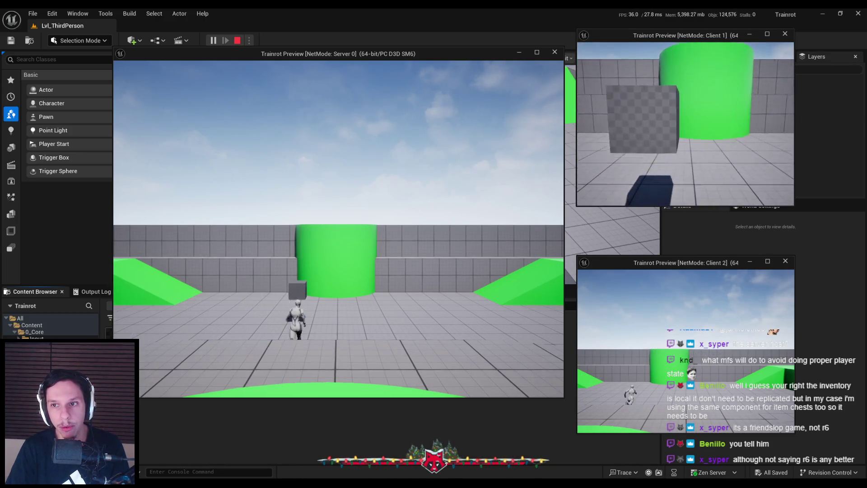
pyautogui.press('e')
pyautogui.press('d')
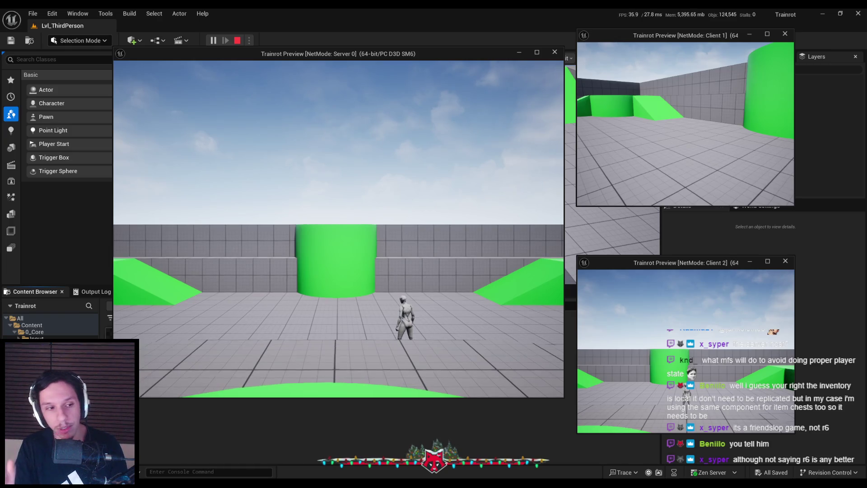
pyautogui.press('Escape')
pyautogui.hotkey('alt', 'Tab')
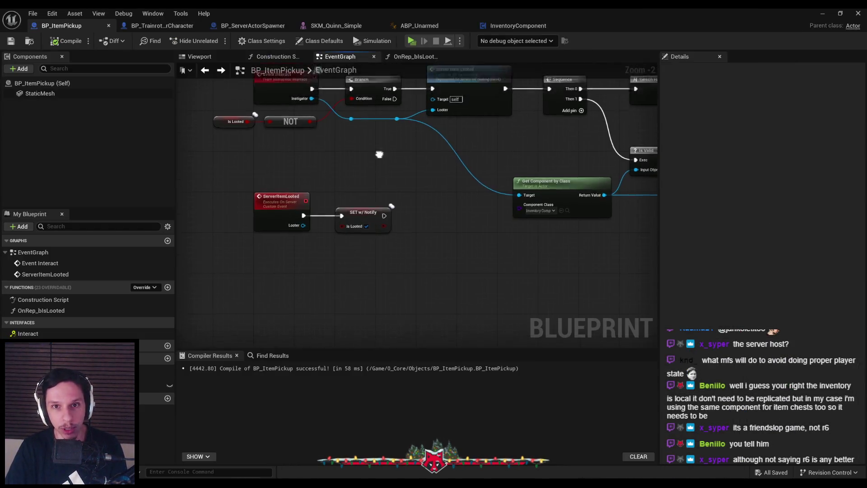
# Step: Inspect the ServerItemLooted custom event's Details, confirming it runs on the server
pyautogui.scroll(-1, 478, 187)
pyautogui.moveTo(404, 137)
pyautogui.mouseDown()
pyautogui.moveTo(588, 211)
pyautogui.moveTo(567, 200)
pyautogui.mouseUp()
pyautogui.moveTo(284, 202); pyautogui.dragTo(454, 204)
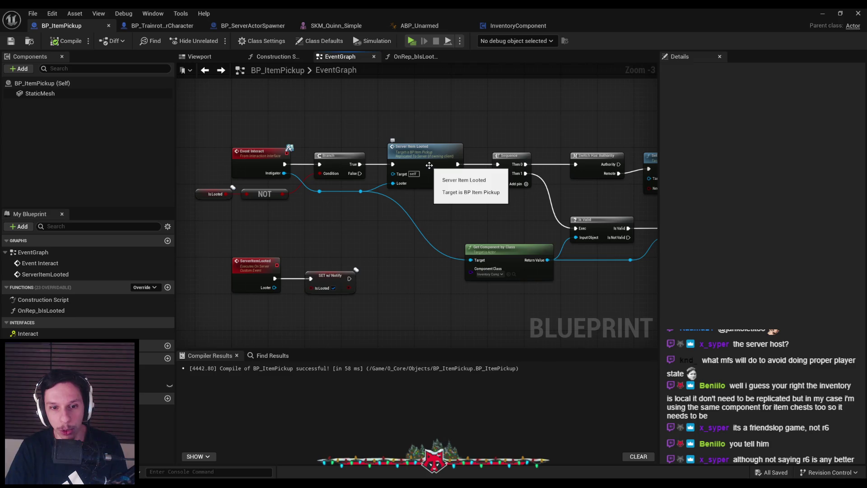
pyautogui.click(256, 263)
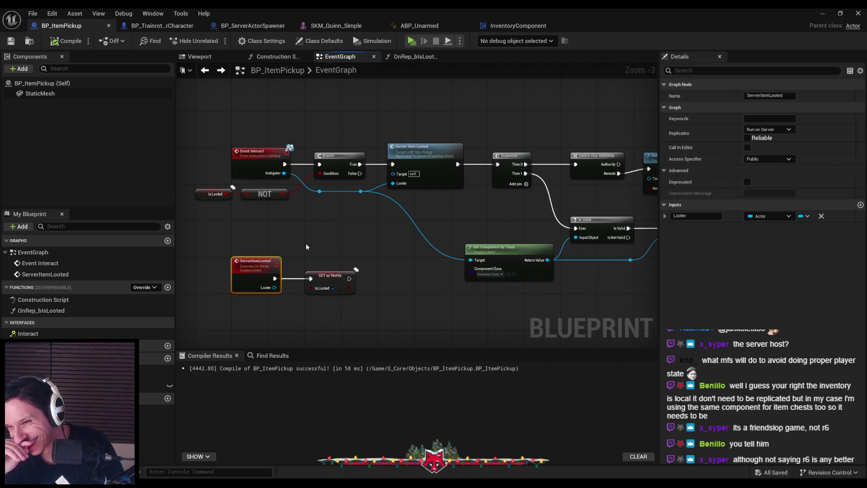
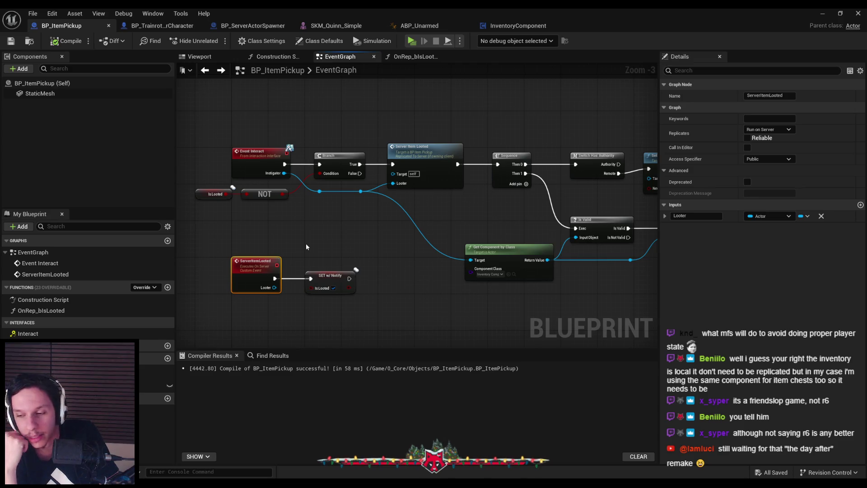
# Step: Box-select the Switch Has Authority, hide and collision nodes and shift them slightly left
pyautogui.click(307, 244)
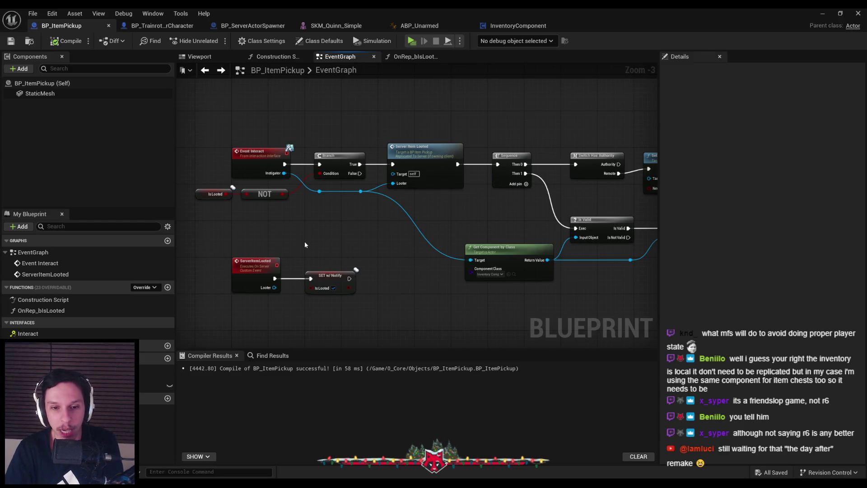
pyautogui.scroll(1, 310, 246)
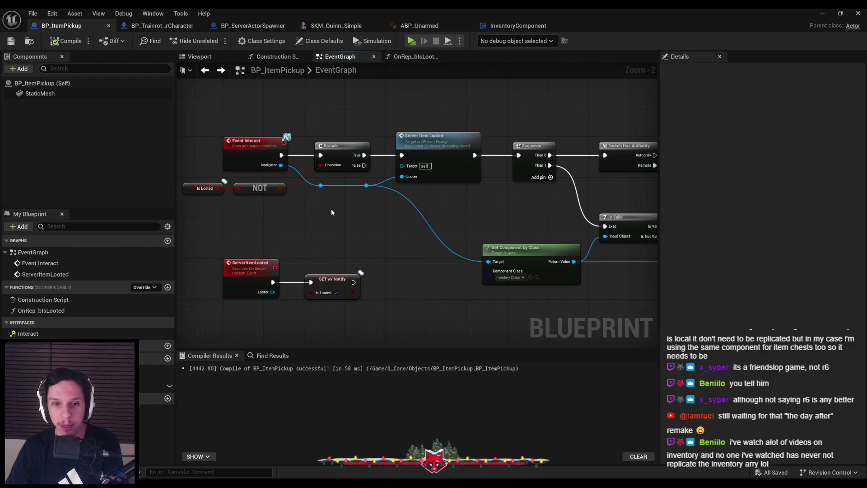
pyautogui.moveTo(419, 201)
pyautogui.mouseDown()
pyautogui.moveTo(324, 199)
pyautogui.moveTo(334, 202)
pyautogui.mouseUp()
pyautogui.scroll(2, 334, 202)
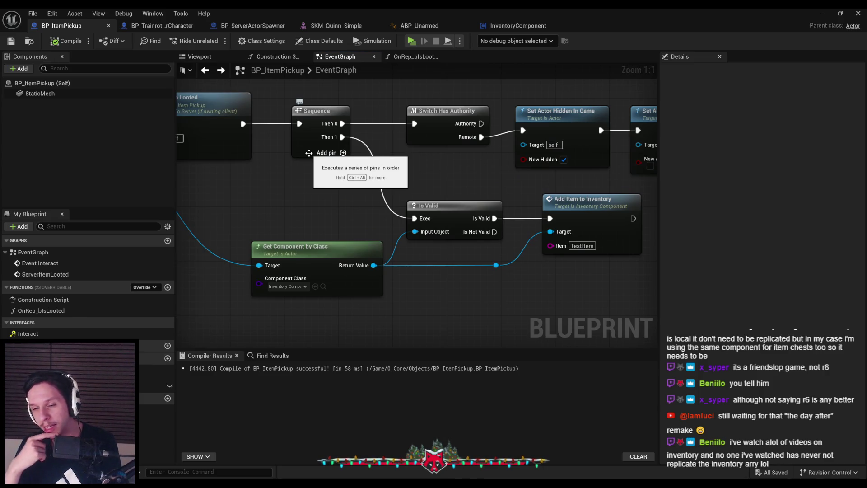
pyautogui.scroll(-1, 408, 174)
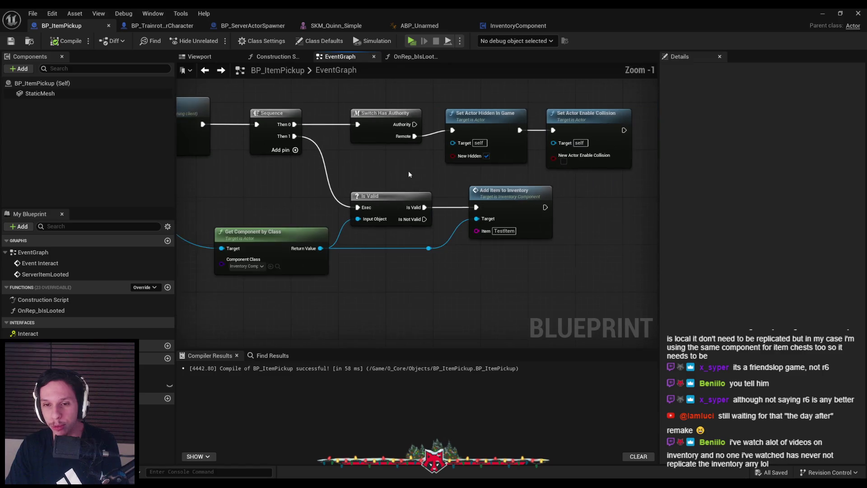
pyautogui.scroll(1, 410, 169)
pyautogui.scroll(-3, 410, 170)
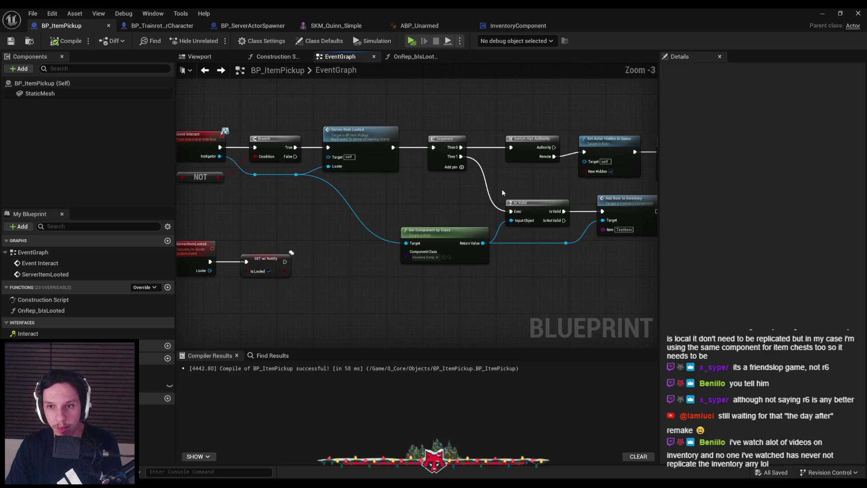
pyautogui.click(378, 154)
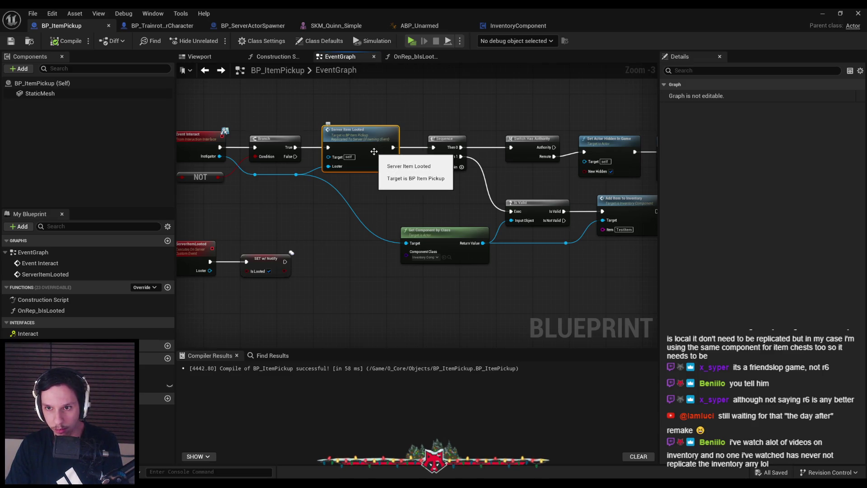
pyautogui.moveTo(519, 164); pyautogui.dragTo(431, 168)
pyautogui.moveTo(427, 120)
pyautogui.mouseDown()
pyautogui.moveTo(601, 176)
pyautogui.moveTo(593, 161)
pyautogui.mouseUp()
pyautogui.click(465, 173)
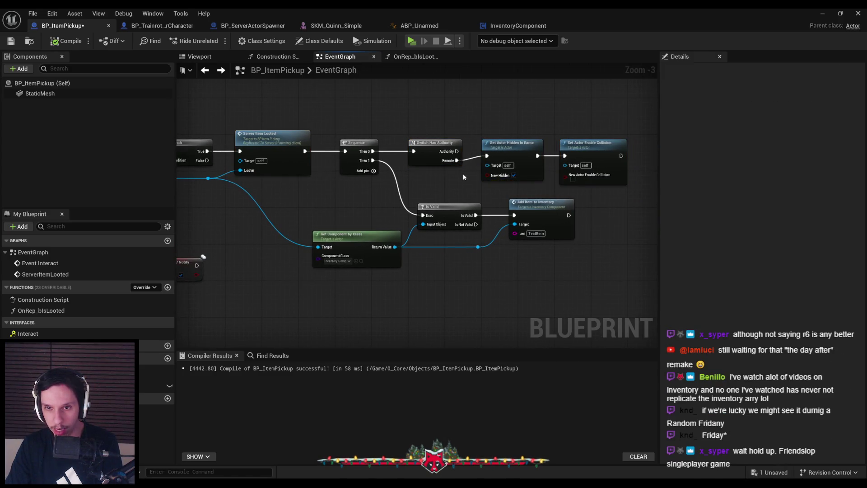
# Step: Move the Add Item to Inventory node group slightly left
pyautogui.moveTo(316, 184); pyautogui.dragTo(363, 177)
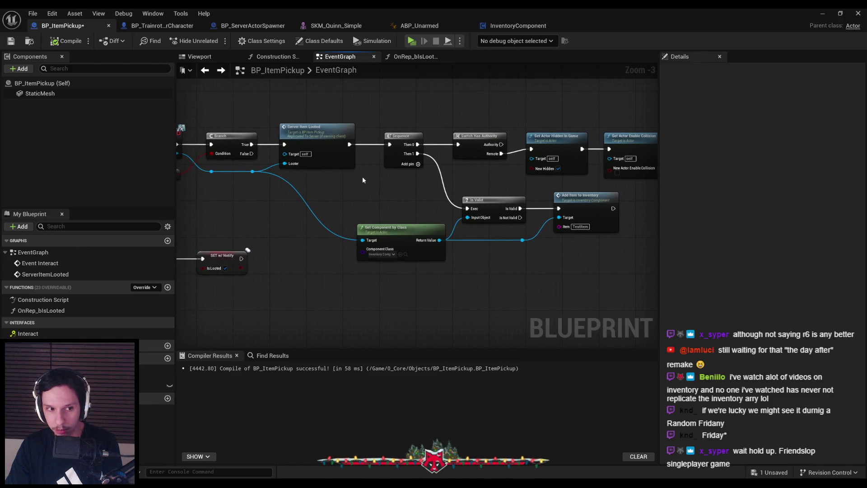
pyautogui.moveTo(362, 180); pyautogui.dragTo(576, 253)
pyautogui.moveTo(501, 205); pyautogui.dragTo(492, 207)
pyautogui.click(486, 189)
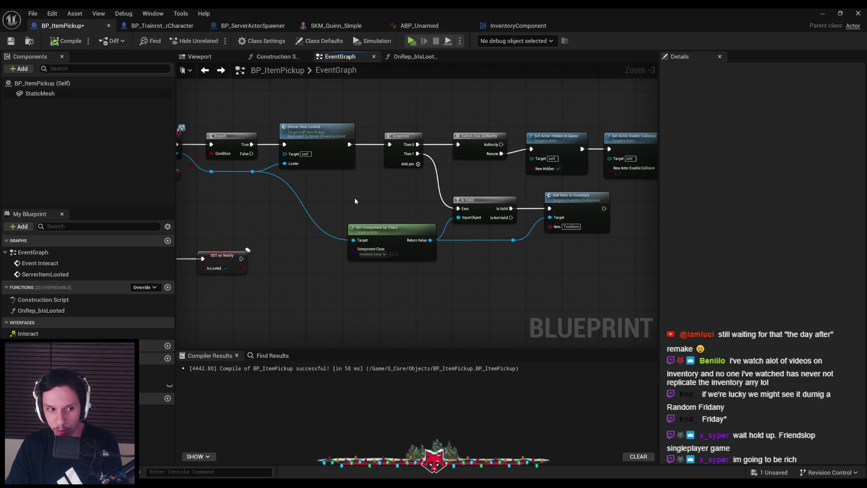
# Step: Nudge the inventory node group slightly down and save BP_ItemPickup
pyautogui.moveTo(350, 197); pyautogui.dragTo(583, 259)
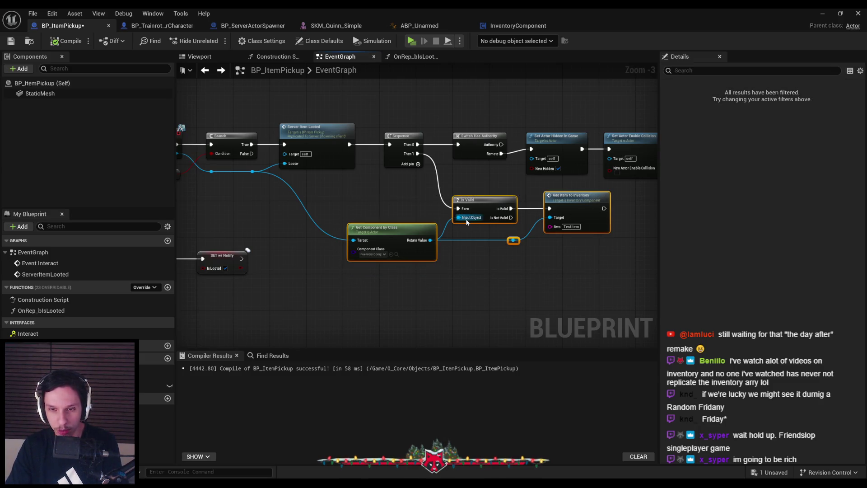
pyautogui.moveTo(470, 203); pyautogui.dragTo(471, 208)
pyautogui.click(370, 162)
pyautogui.click(14, 42)
pyautogui.moveTo(294, 215); pyautogui.dragTo(329, 203)
pyautogui.scroll(2, 328, 202)
pyautogui.scroll(1, 240, 221)
pyautogui.scroll(-2, 226, 231)
pyautogui.scroll(2, 215, 224)
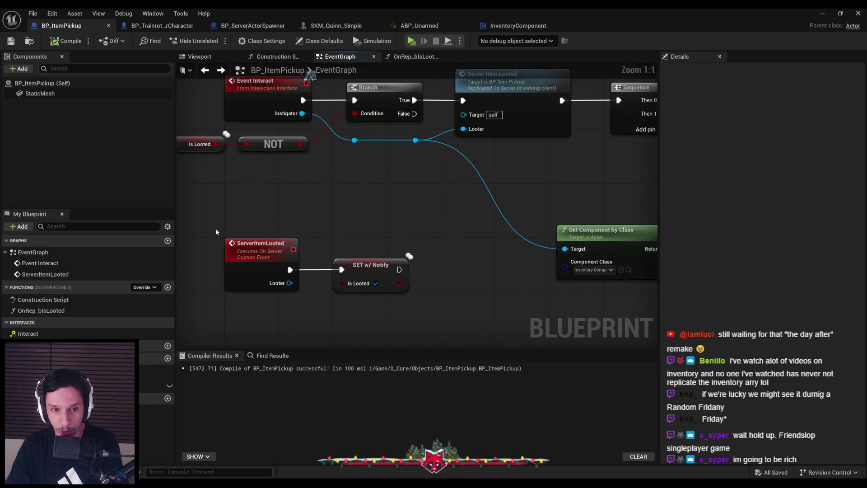
pyautogui.scroll(-2, 215, 232)
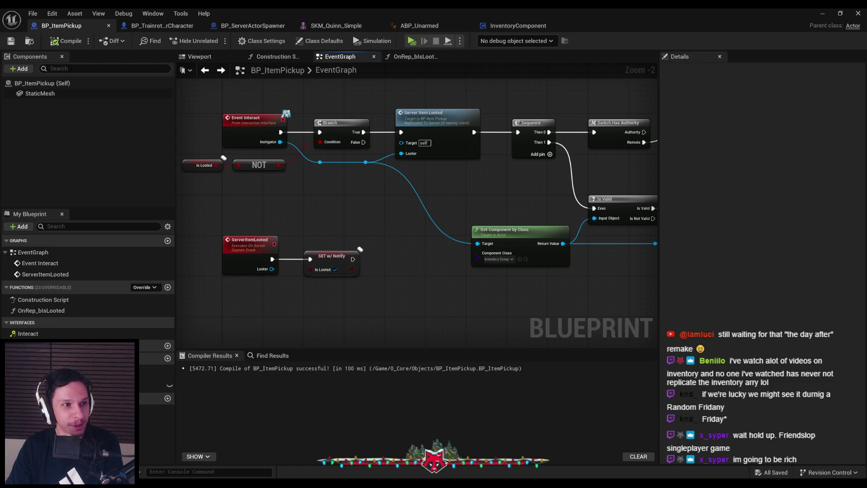
# Step: Mark the ServerItemLooted custom event Reliable, then compile and save BP_ItemPickup
pyautogui.moveTo(299, 199)
pyautogui.mouseDown()
pyautogui.moveTo(313, 210)
pyautogui.moveTo(305, 193)
pyautogui.mouseUp()
pyautogui.scroll(1, 410, 200)
pyautogui.scroll(-1, 379, 195)
pyautogui.moveTo(380, 198); pyautogui.dragTo(335, 209)
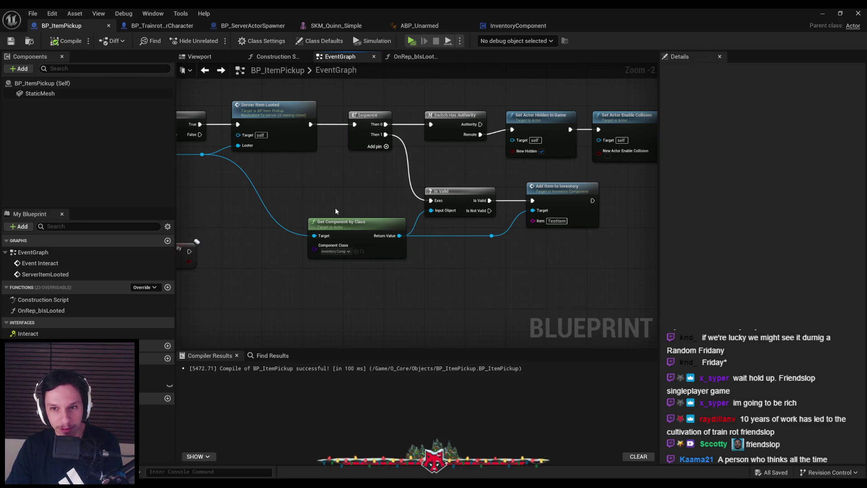
pyautogui.scroll(-1, 335, 210)
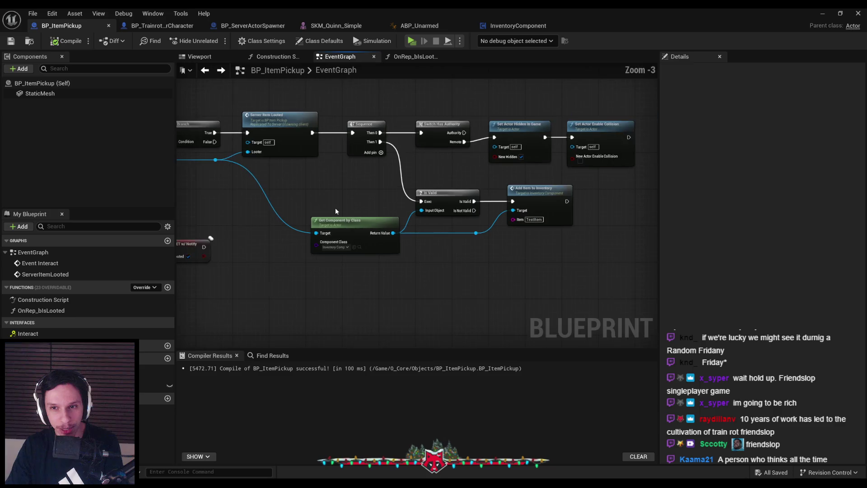
pyautogui.moveTo(329, 199)
pyautogui.mouseDown()
pyautogui.moveTo(339, 242)
pyautogui.moveTo(465, 251)
pyautogui.moveTo(451, 213)
pyautogui.mouseUp()
pyautogui.scroll(1, 452, 213)
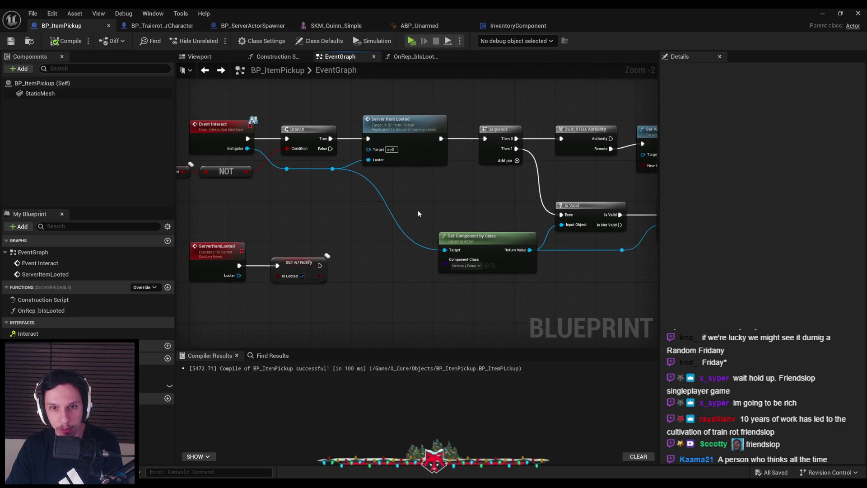
pyautogui.click(202, 256)
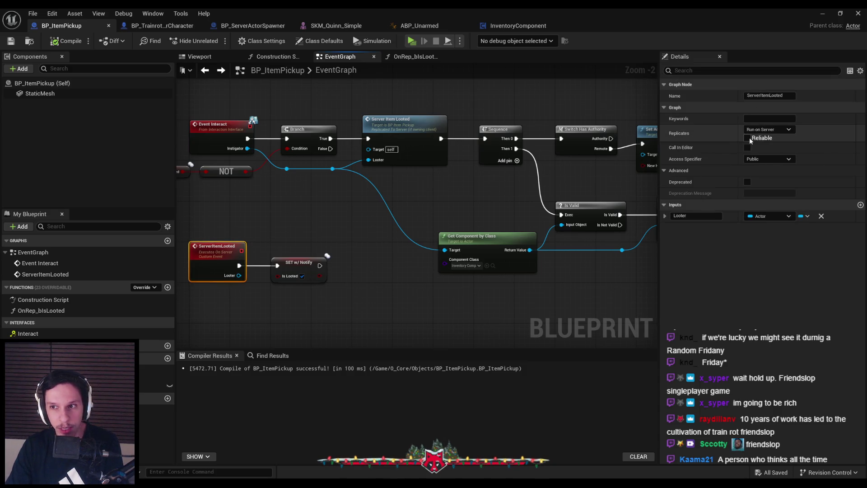
pyautogui.click(747, 138)
pyautogui.click(66, 41)
pyautogui.click(12, 40)
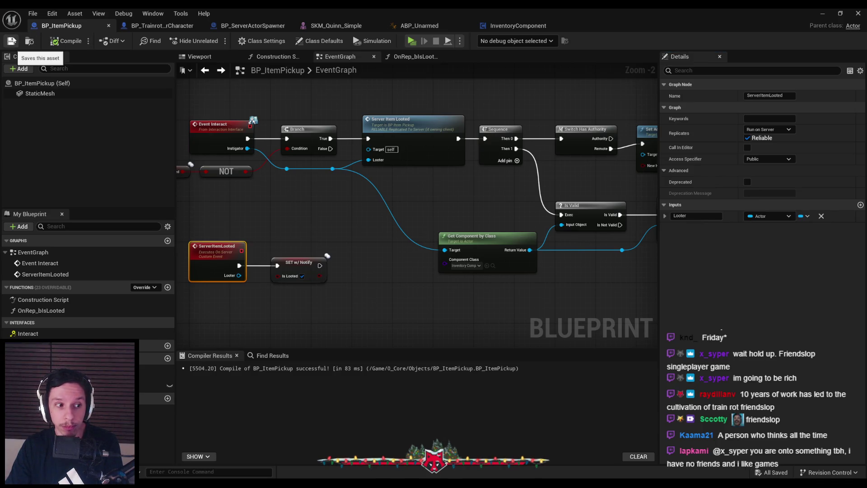
pyautogui.click(822, 15)
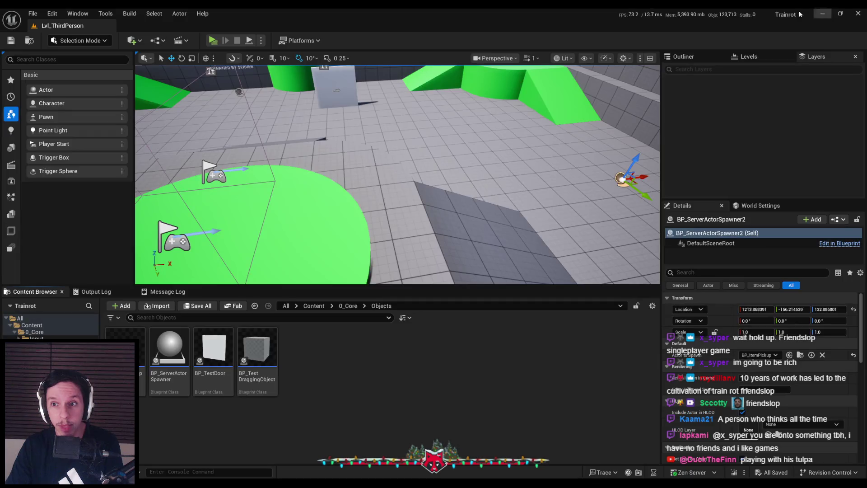
# Step: Run a server-plus-two-clients test, walk Client 1 into the cube and print the TestItem inventory
pyautogui.click(213, 40)
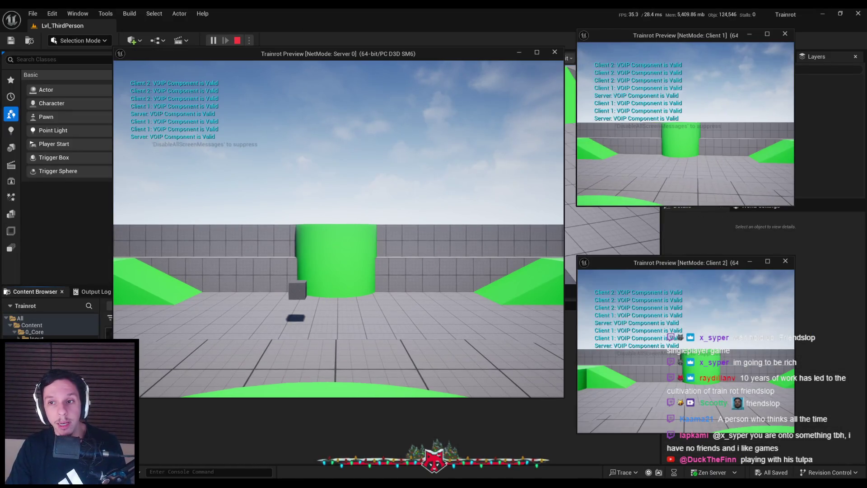
pyautogui.press('w')
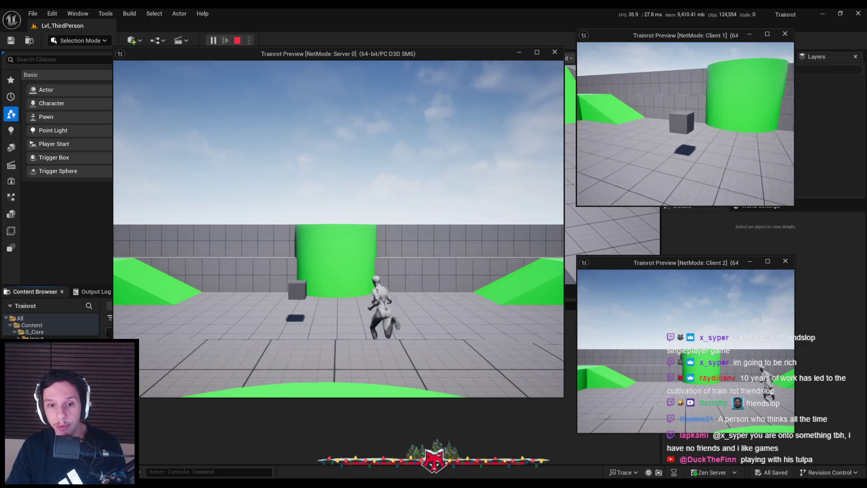
pyautogui.press('w')
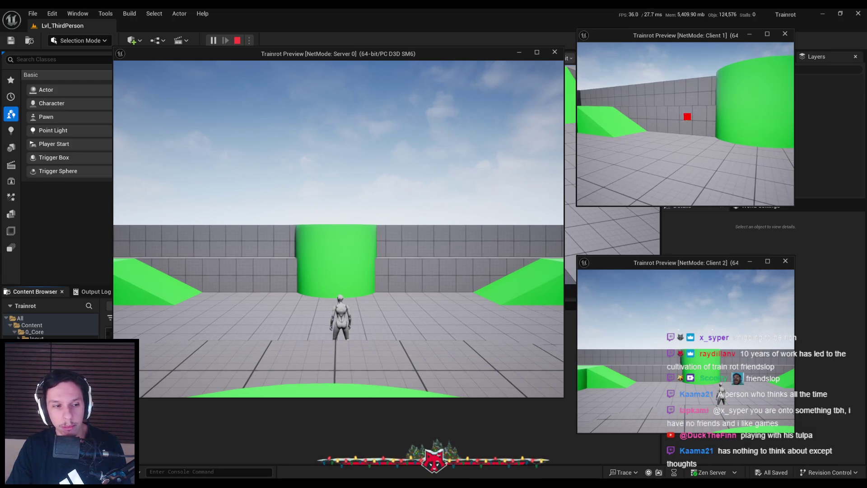
pyautogui.press('w')
pyautogui.press('w')
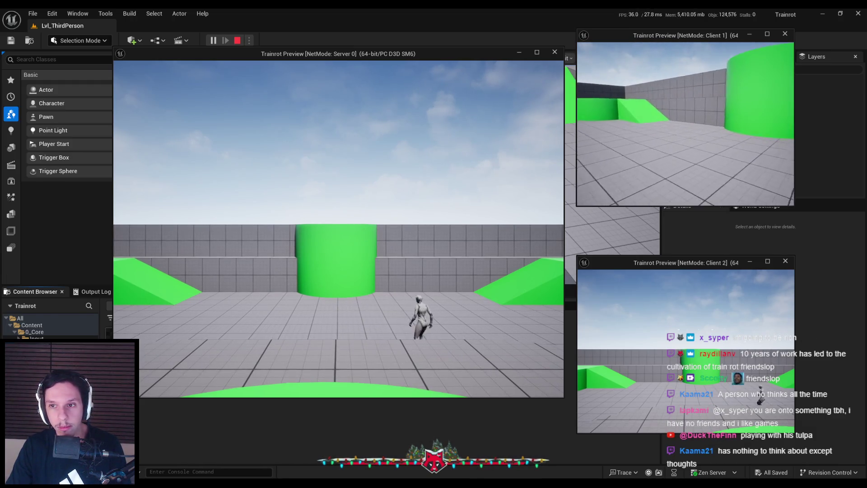
pyautogui.press('e')
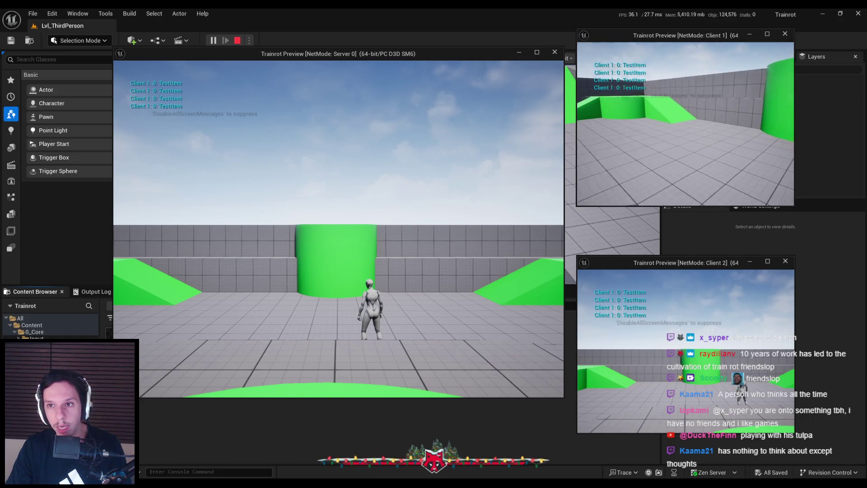
pyautogui.press('w')
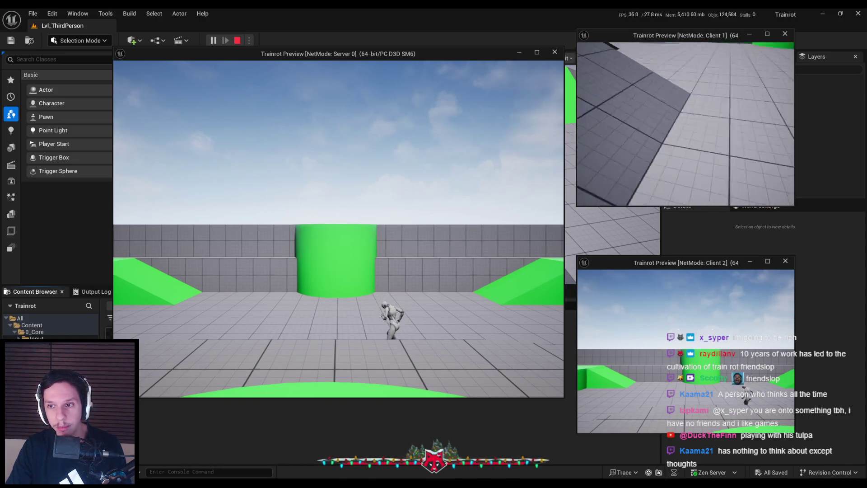
pyautogui.press('w')
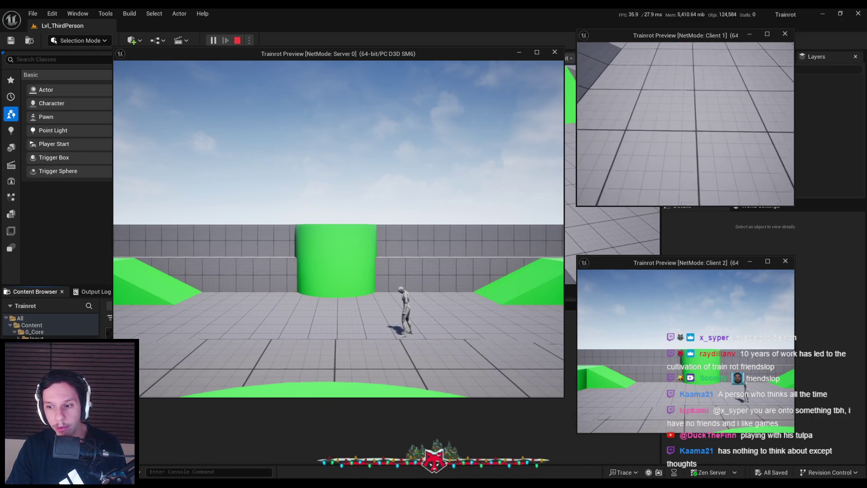
pyautogui.press('w')
pyautogui.press('w')
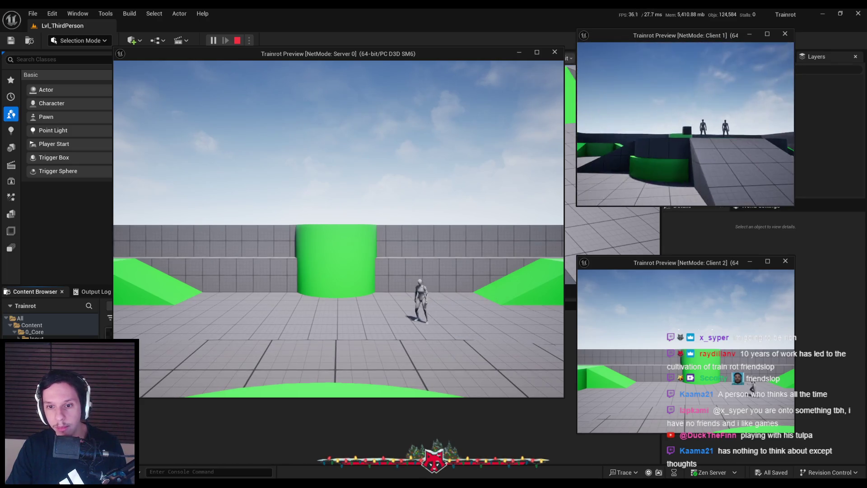
# Step: Stop the play session and bring up the BP_TrainrotPlayerCharacter event graph
pyautogui.press('Escape')
pyautogui.hotkey('alt', 'Tab')
pyautogui.click(162, 25)
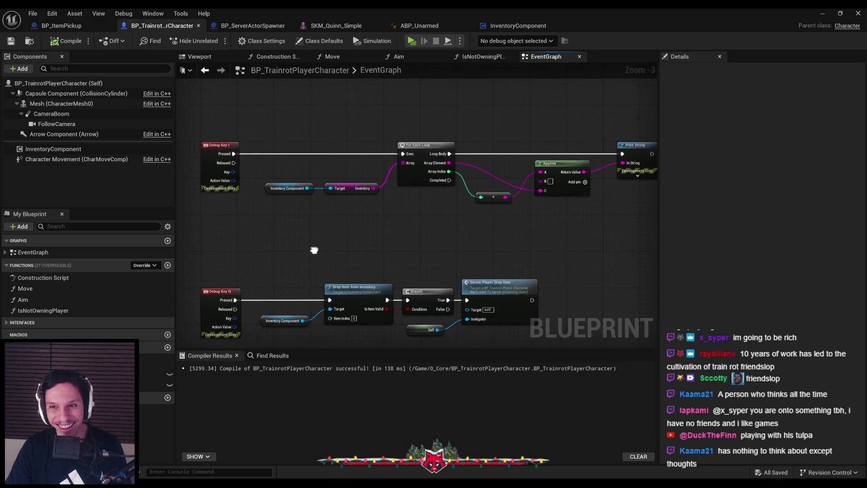
# Step: Tick Reliable on the ServerPlayerDropItem custom event and compile the character blueprint
pyautogui.scroll(-1, 310, 250)
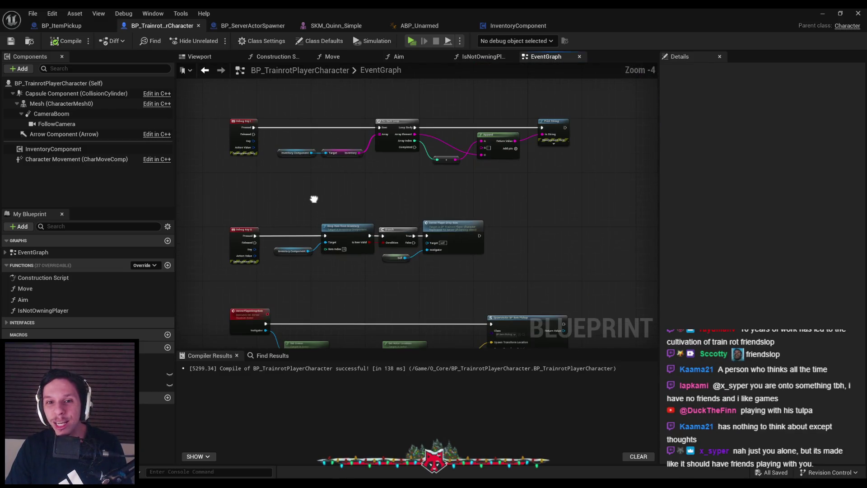
pyautogui.scroll(1, 314, 199)
pyautogui.moveTo(313, 198); pyautogui.dragTo(307, 171)
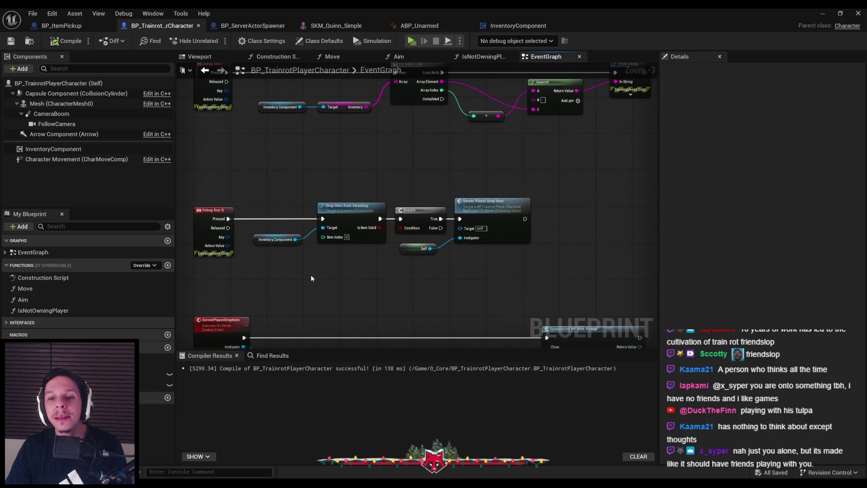
pyautogui.moveTo(311, 278); pyautogui.dragTo(308, 174)
pyautogui.click(217, 216)
pyautogui.click(780, 138)
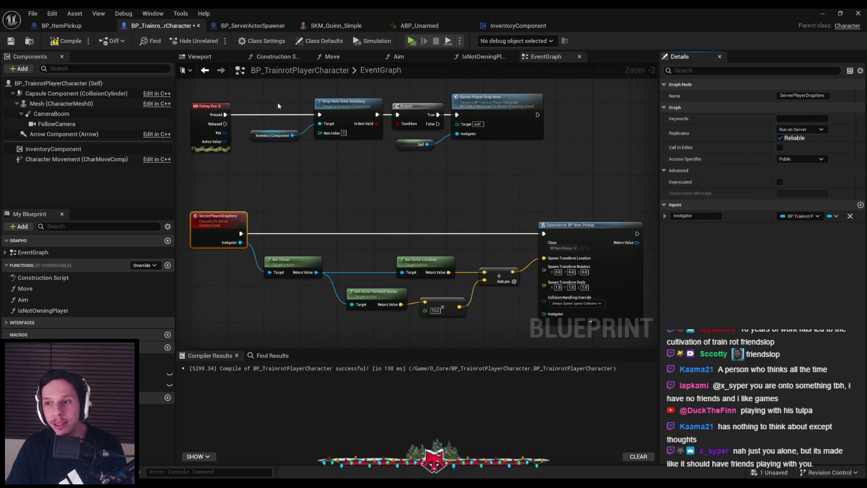
pyautogui.click(67, 41)
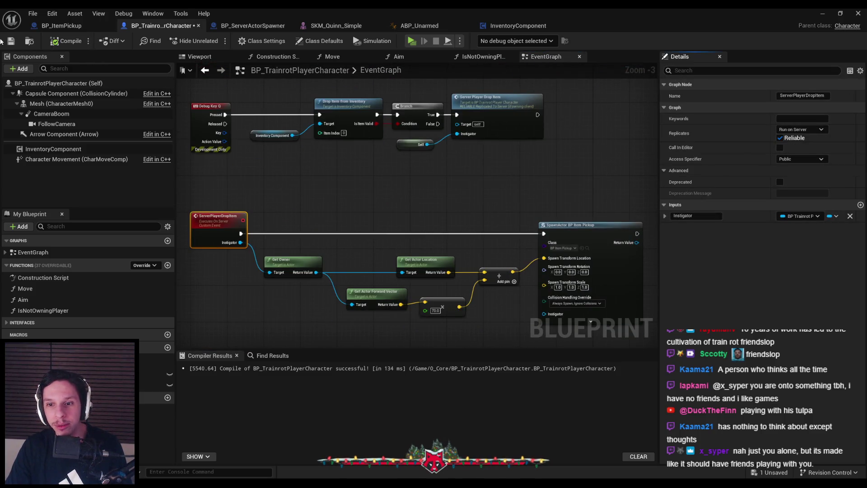
pyautogui.click(328, 207)
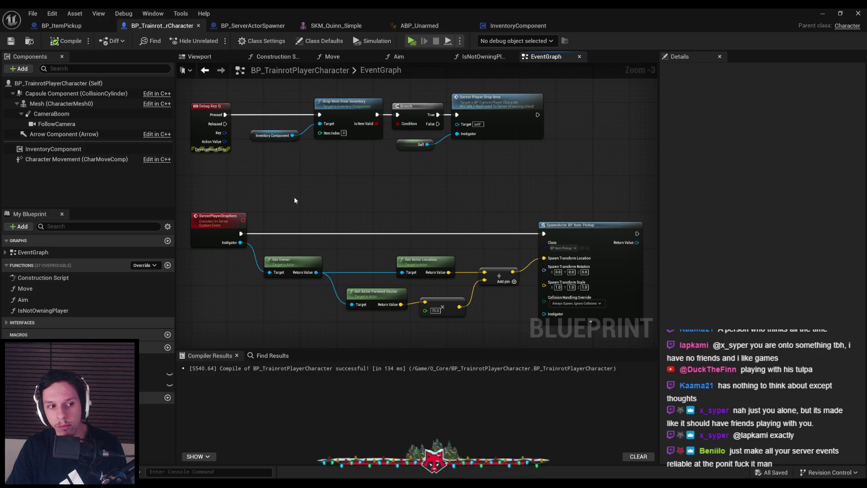
pyautogui.click(831, 14)
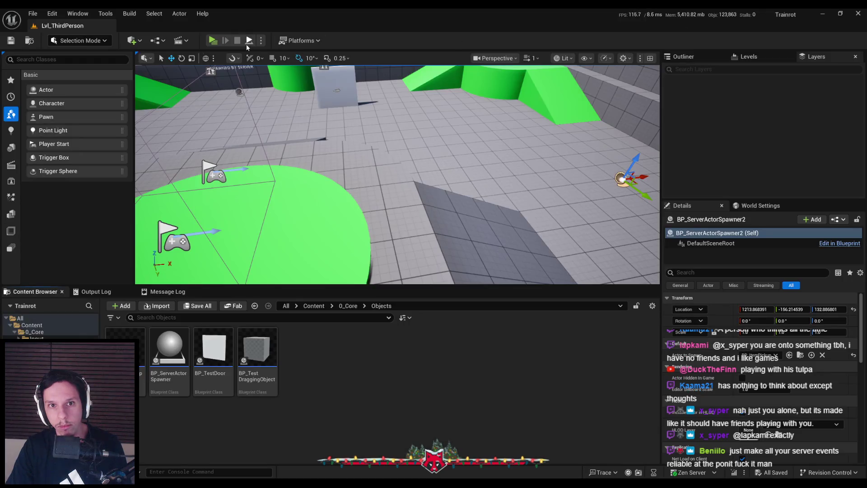
pyautogui.click(215, 41)
pyautogui.press('super')
pyautogui.click(674, 149)
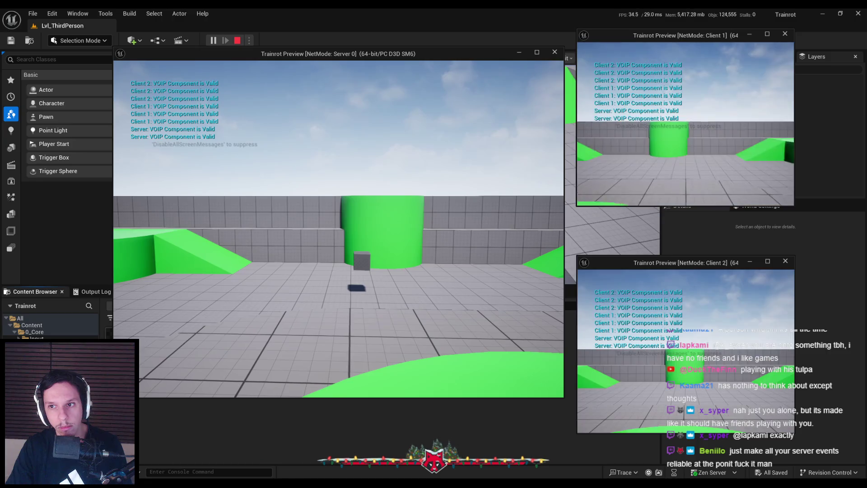
pyautogui.press('w')
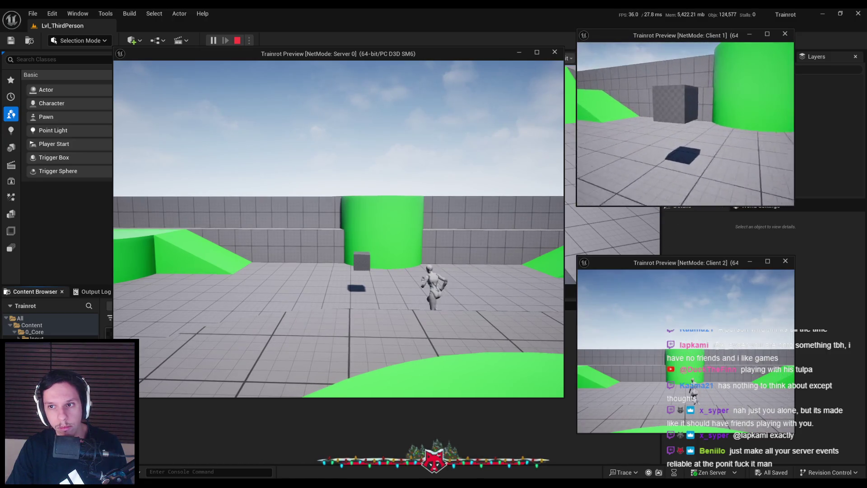
pyautogui.press('e')
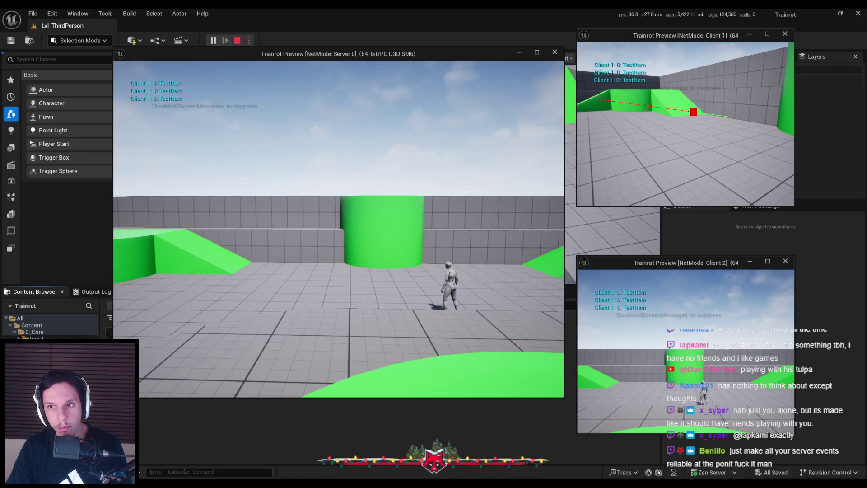
pyautogui.press('w')
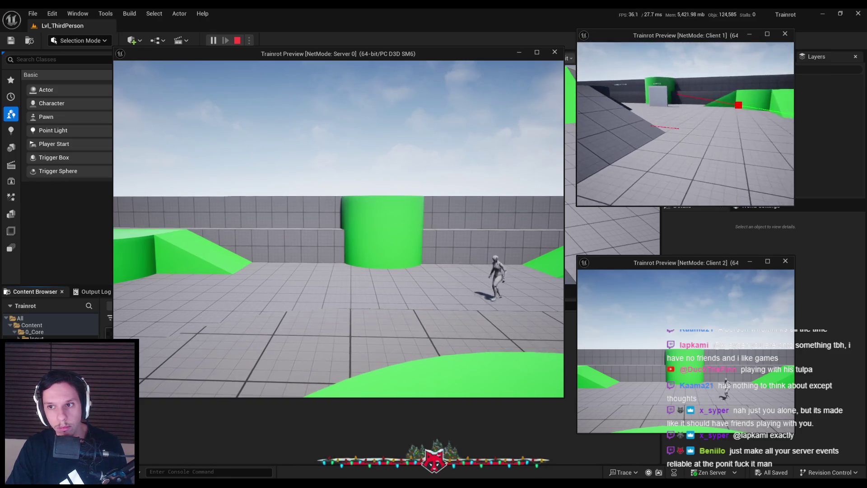
pyautogui.press('Escape')
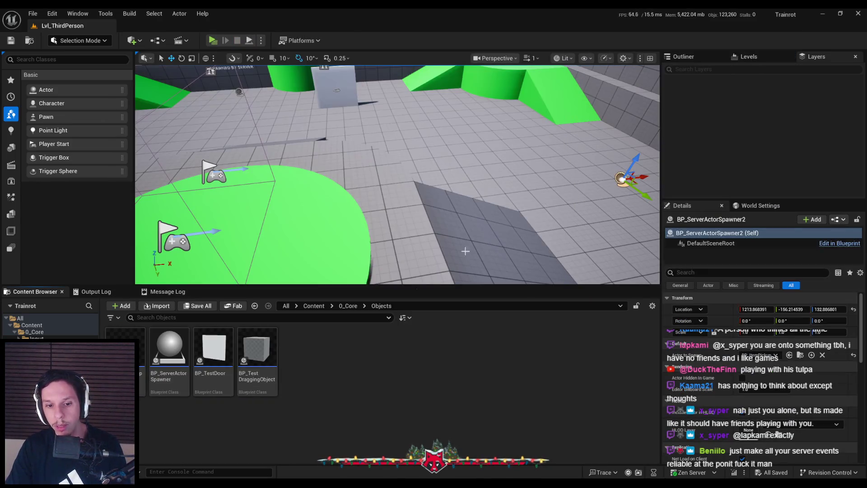
# Step: Inspect the DropItemFromInventory function graph in the character blueprint
pyautogui.click(311, 448)
pyautogui.scroll(2, 354, 194)
pyautogui.click(358, 150)
pyautogui.doubleClick(358, 150)
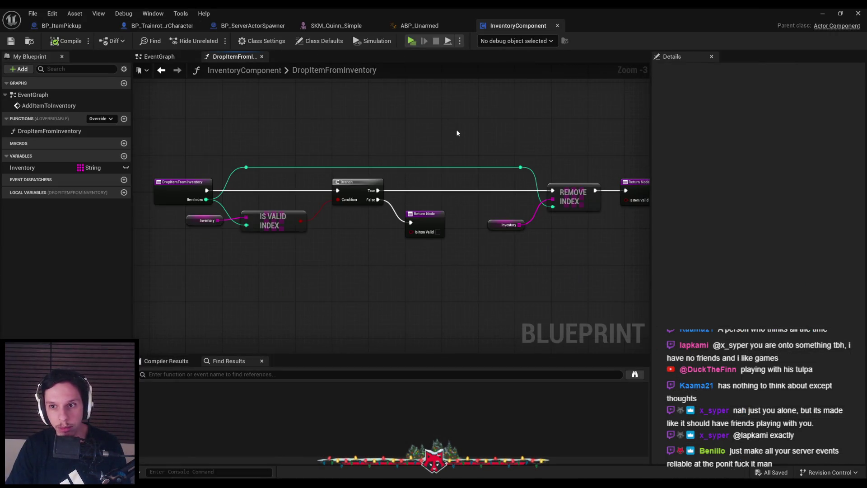
pyautogui.scroll(-1, 450, 133)
pyautogui.scroll(1, 394, 95)
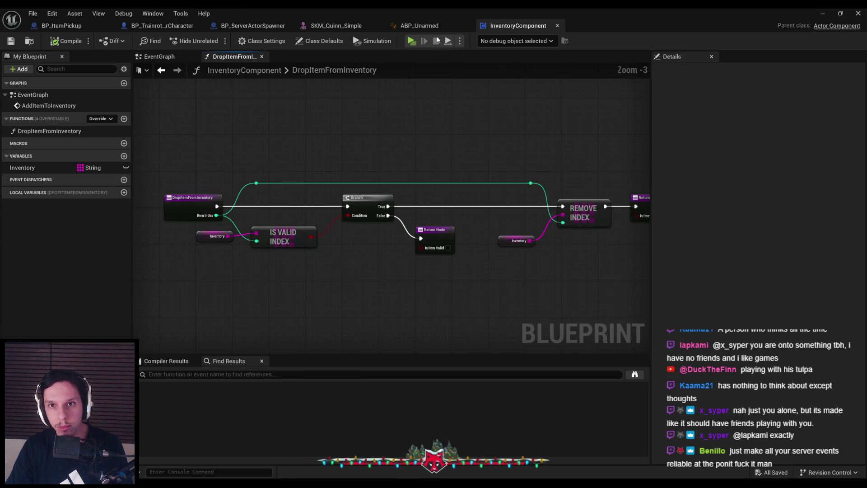
pyautogui.click(163, 25)
# Step: Replace Get Owner with Instigator feeding Get Actor Location and Forward Vector, then compile and save
pyautogui.click(496, 138)
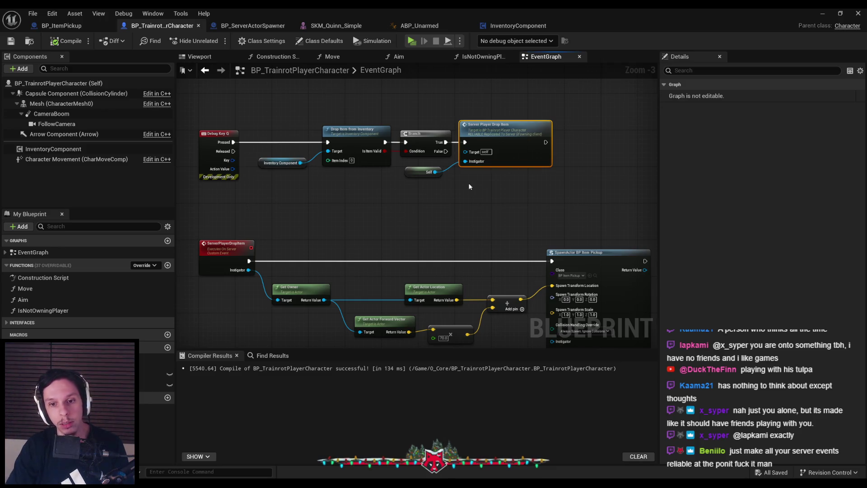
pyautogui.moveTo(469, 186); pyautogui.dragTo(501, 140)
pyautogui.click(325, 251)
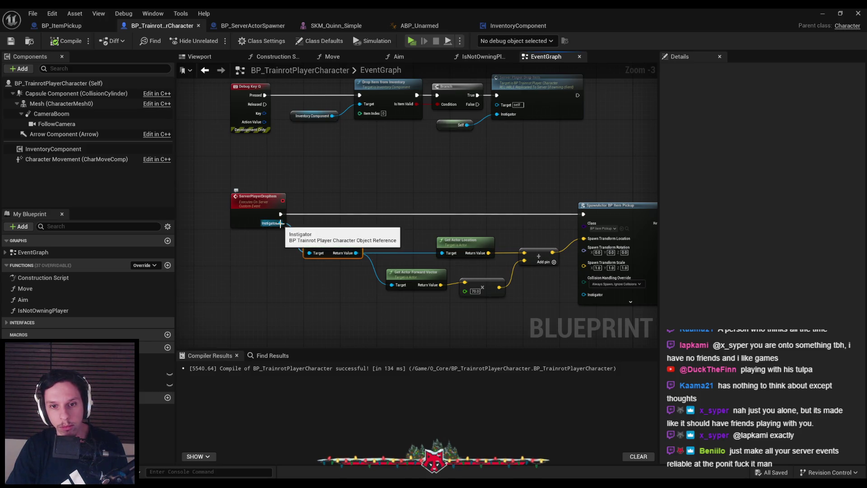
pyautogui.press('Delete')
pyautogui.moveTo(281, 223)
pyautogui.mouseDown()
pyautogui.moveTo(399, 294)
pyautogui.moveTo(391, 285)
pyautogui.mouseUp()
pyautogui.moveTo(443, 254); pyautogui.dragTo(280, 224)
pyautogui.press('F7')
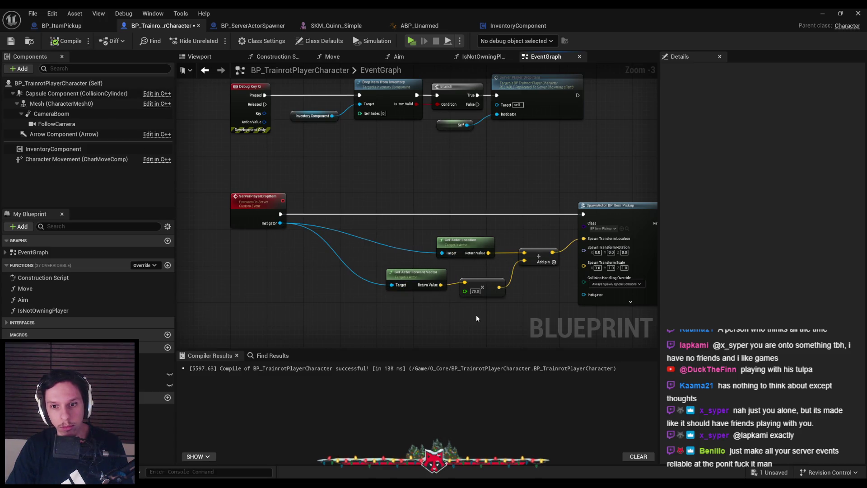
pyautogui.moveTo(416, 272); pyautogui.dragTo(416, 270)
pyautogui.click(10, 42)
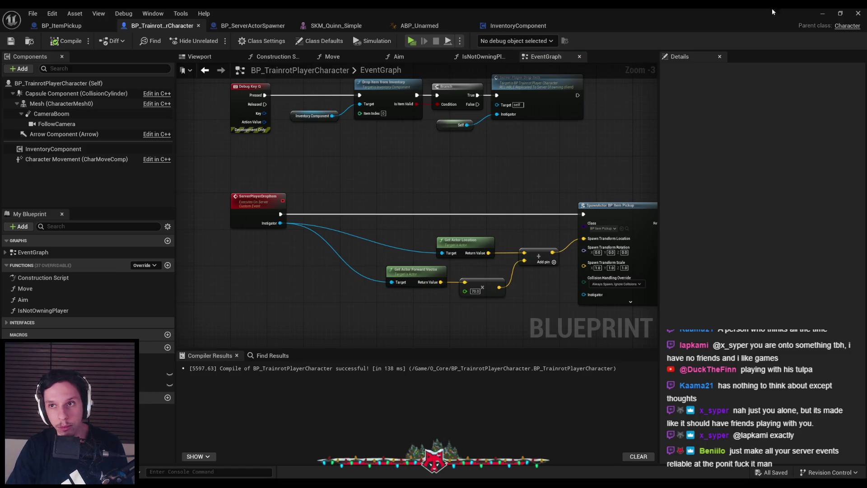
pyautogui.click(821, 14)
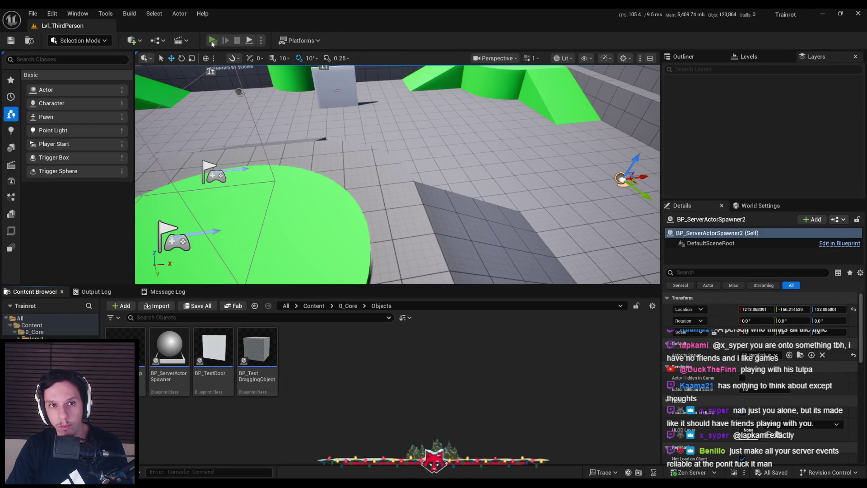
# Step: Start another multiplayer test and have Client 1 pick up and drop the TestItem cube
pyautogui.click(213, 41)
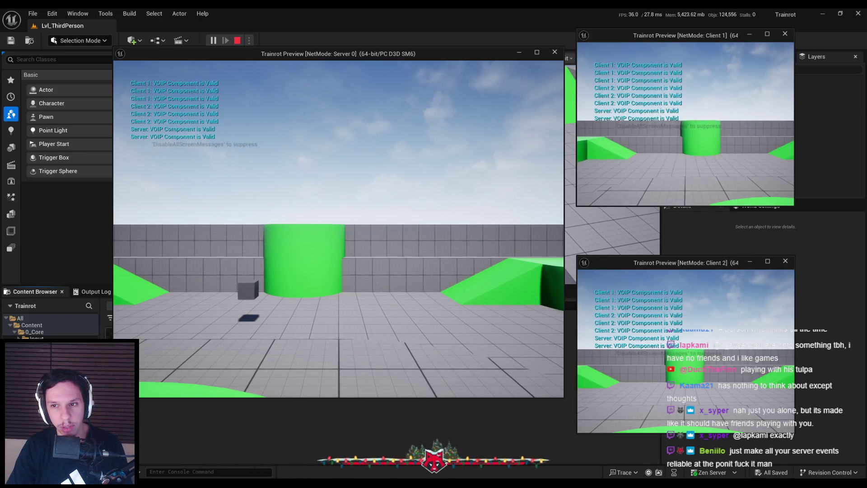
pyautogui.press('w')
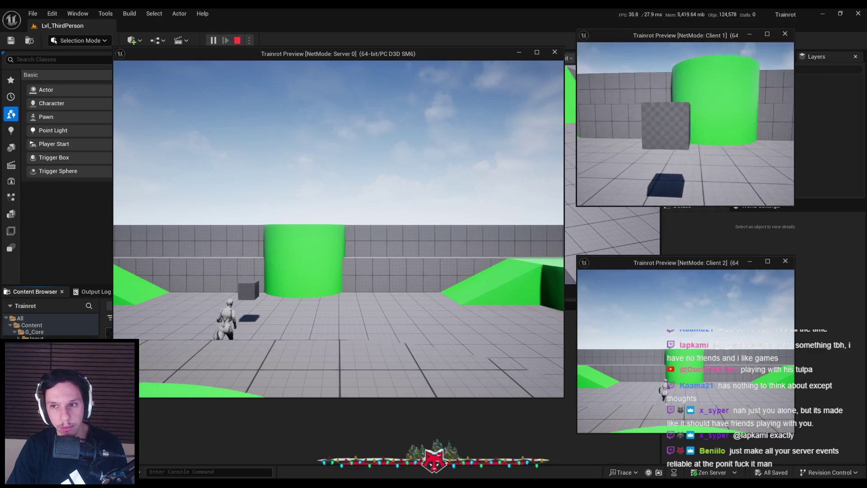
pyautogui.press('e')
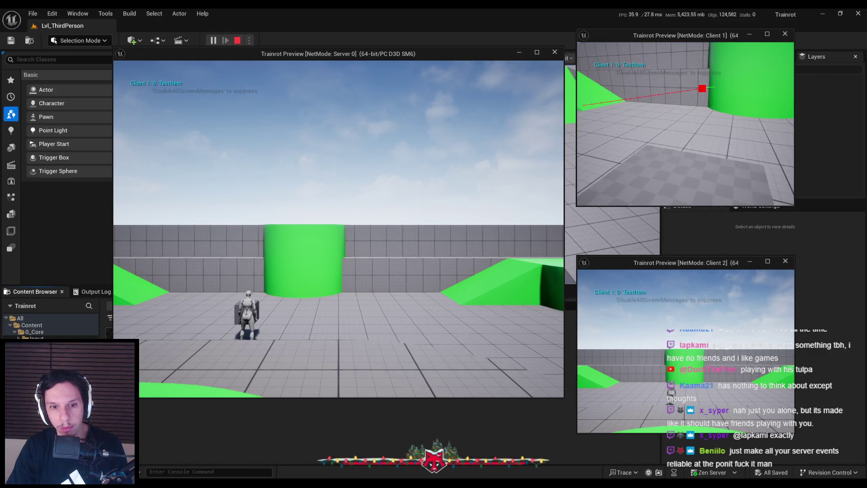
pyautogui.press('q')
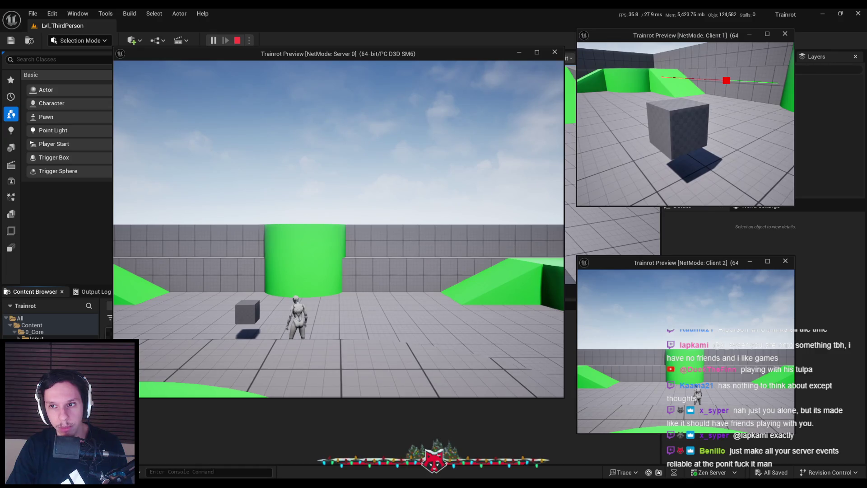
pyautogui.press('e')
pyautogui.press('w')
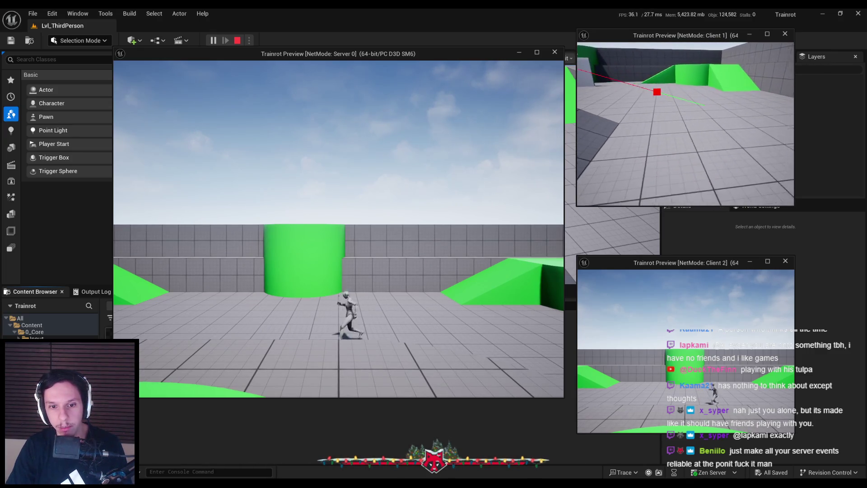
pyautogui.press('q')
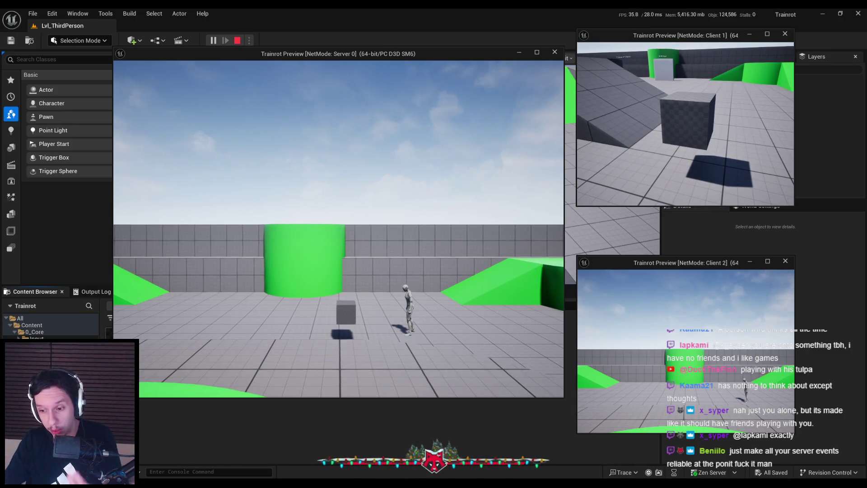
pyautogui.press('e')
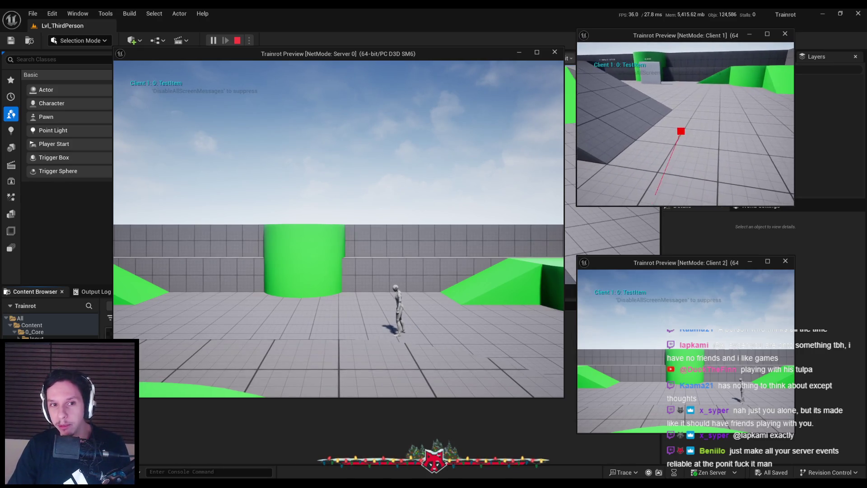
# Step: Run Client 2's character over to the cube and drop a cube beside it
pyautogui.press('super')
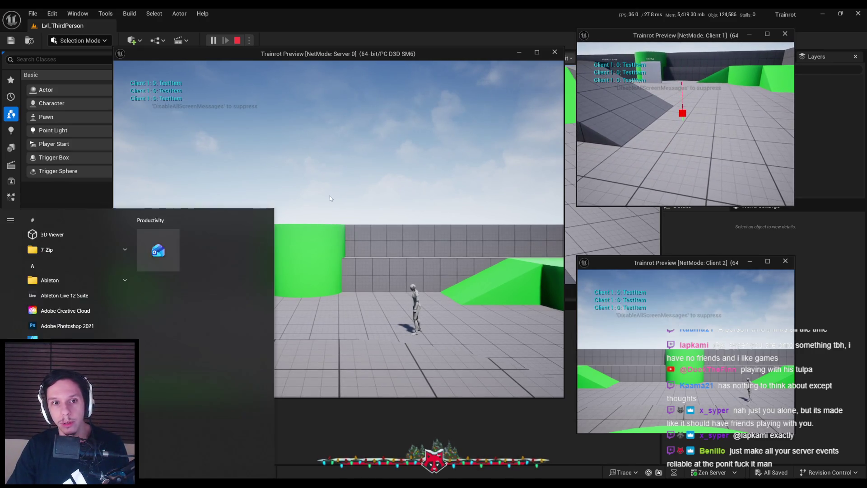
pyautogui.press('super')
pyautogui.press('super')
pyautogui.press('super')
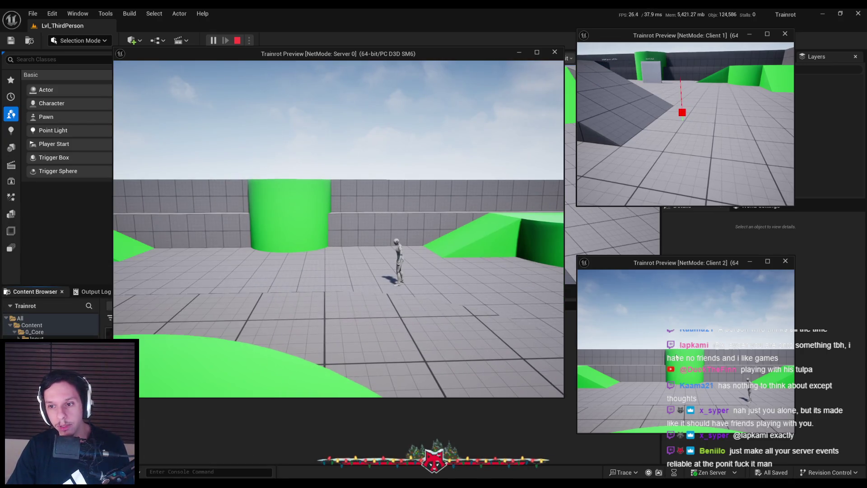
pyautogui.press('super')
pyautogui.press('super')
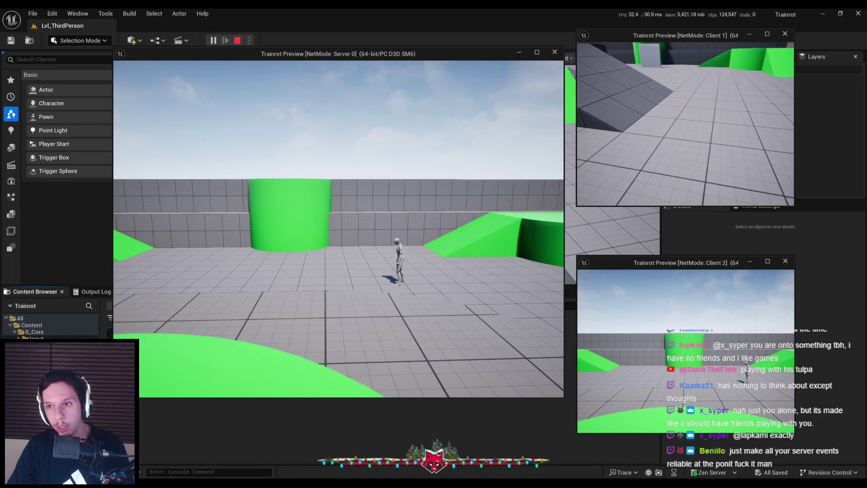
pyautogui.press('super')
pyautogui.press('super')
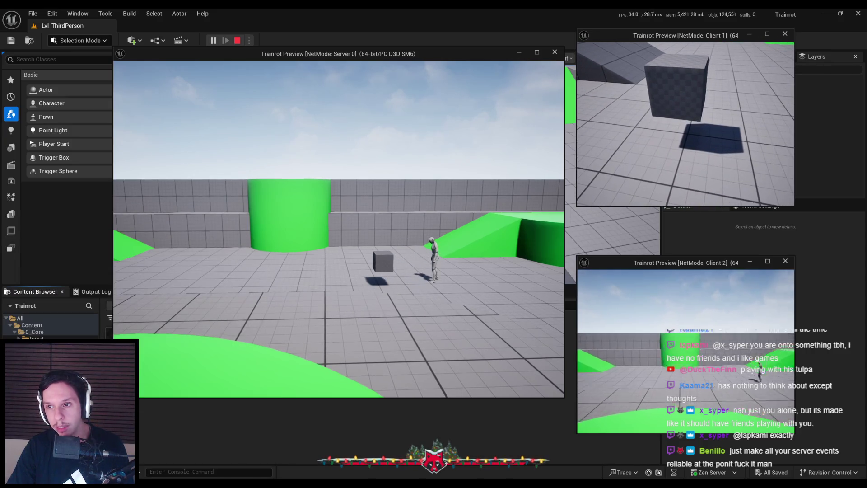
pyautogui.press('w')
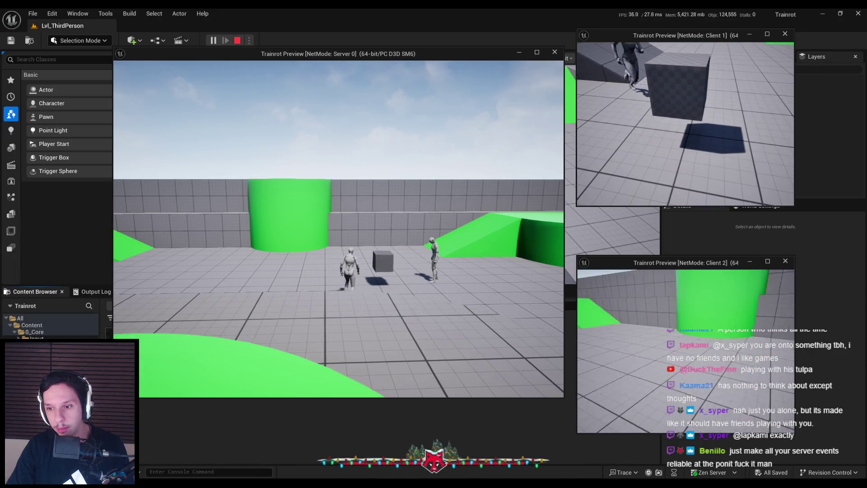
pyautogui.press('w')
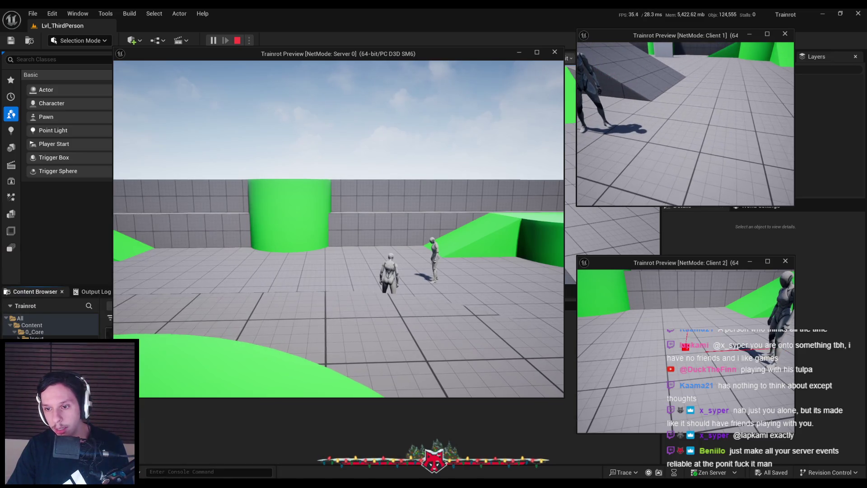
pyautogui.press('e')
pyautogui.press('super')
pyautogui.press('super')
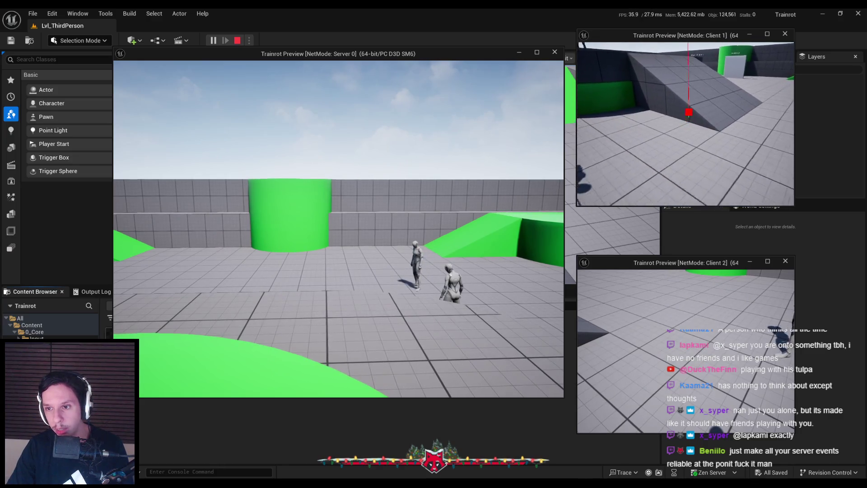
pyautogui.press('super')
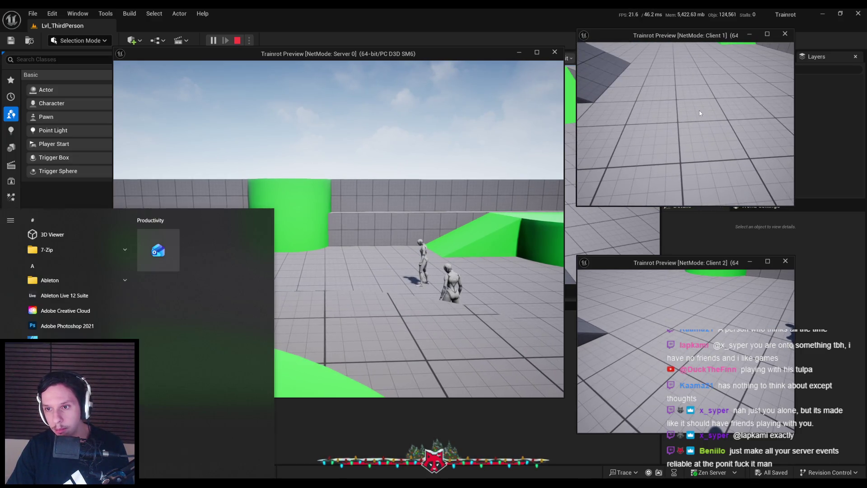
# Step: Have the server player pick up and drop the test cube, then drop an item from Client 1
pyautogui.click(700, 113)
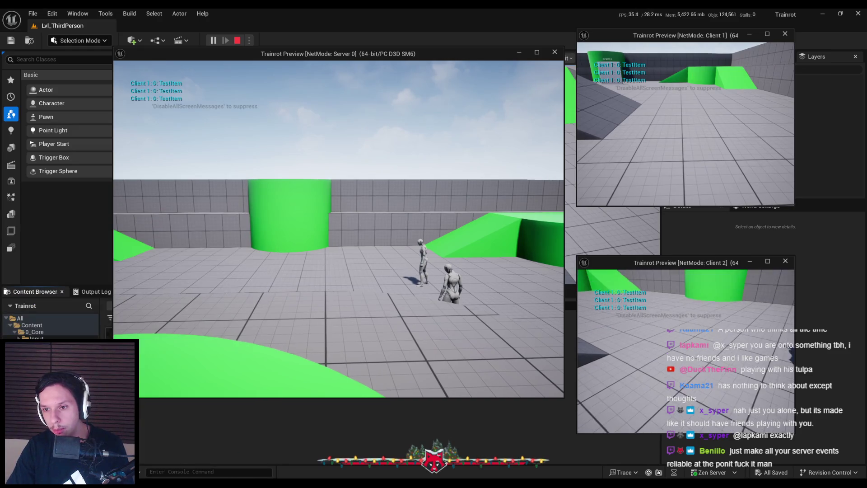
pyautogui.press('super')
pyautogui.press('super')
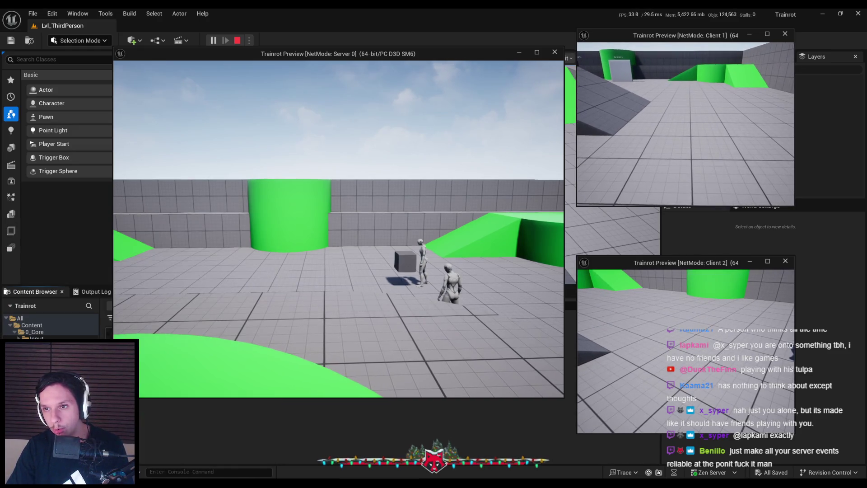
pyautogui.click(410, 193)
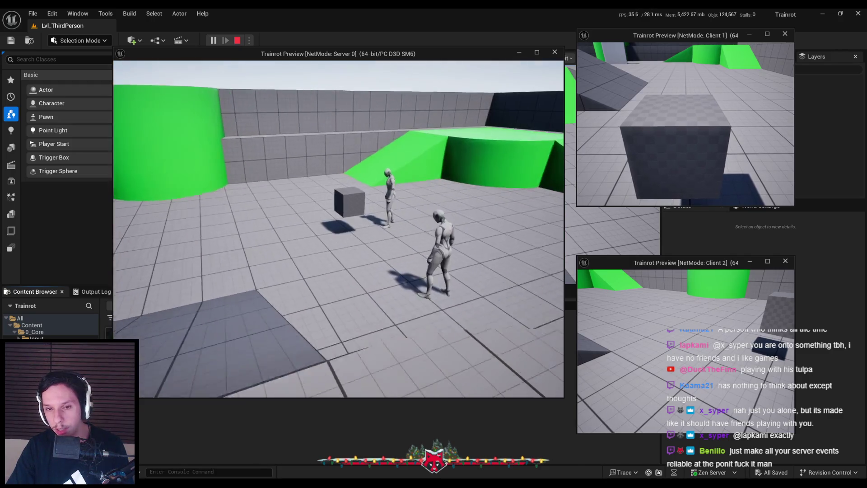
pyautogui.press('w')
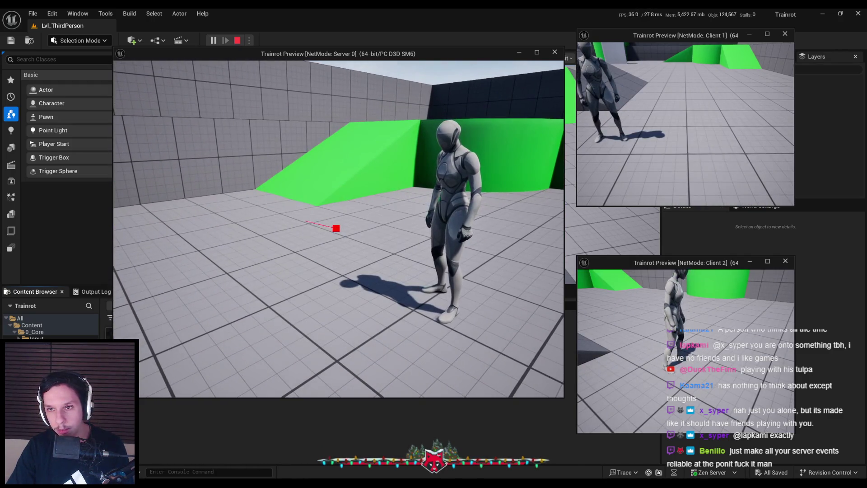
pyautogui.press('e')
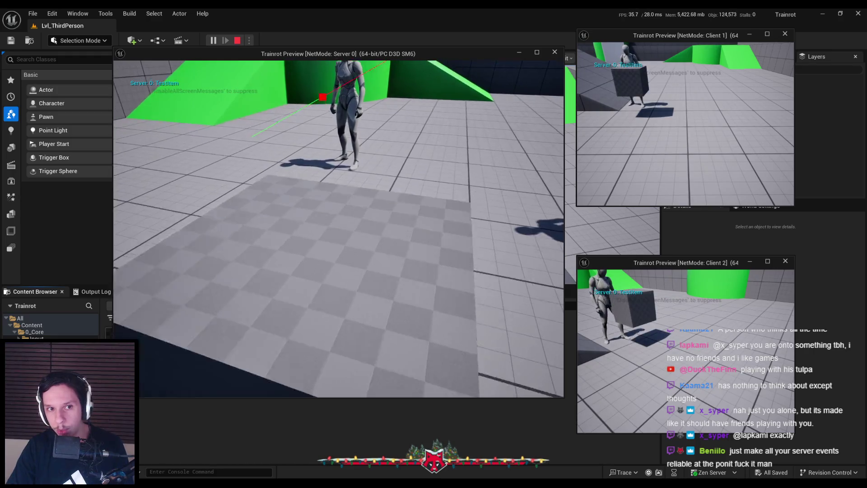
pyautogui.press('e')
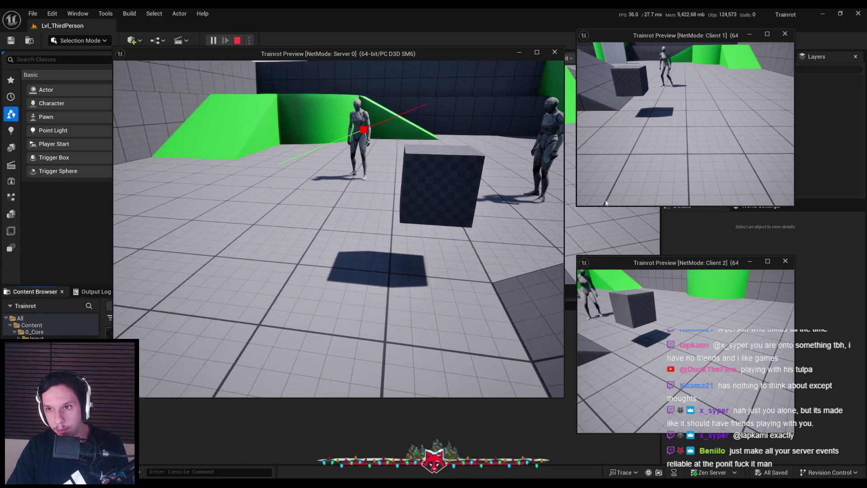
pyautogui.click(738, 117)
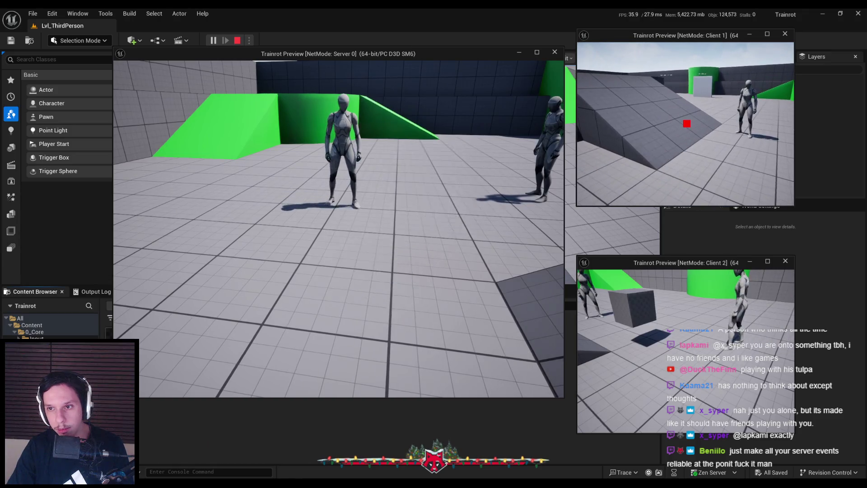
pyautogui.press('e')
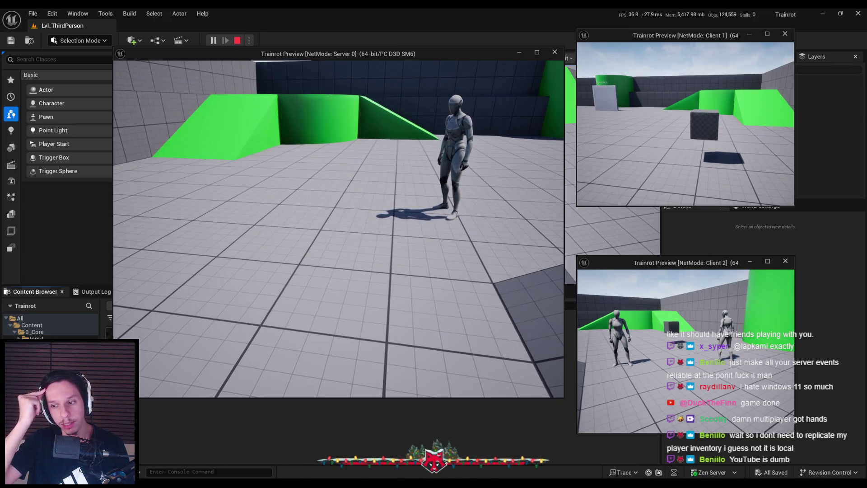
# Step: Stop the multiplayer Play-In-Editor session with Escape
pyautogui.press('Escape')
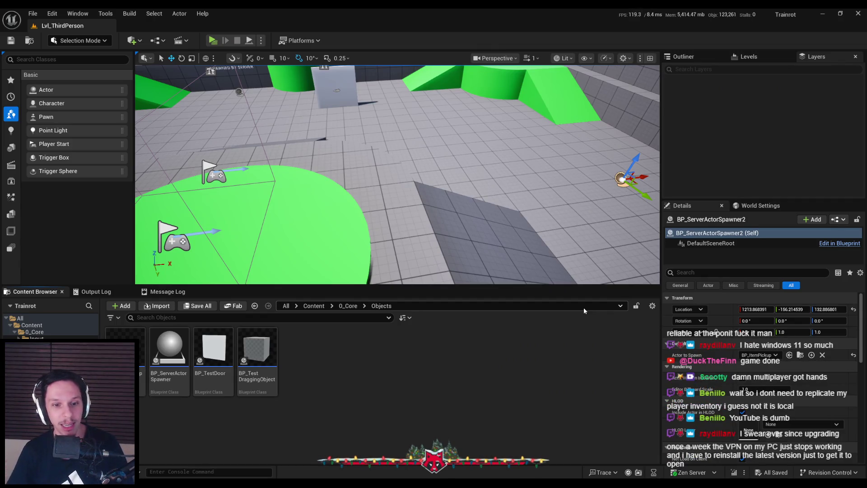
# Step: Review the SpawnActor BP Item Pickup drop nodes in BP_TrainrotPlayerCharacter, then minimize the blueprint
pyautogui.moveTo(250, 481)
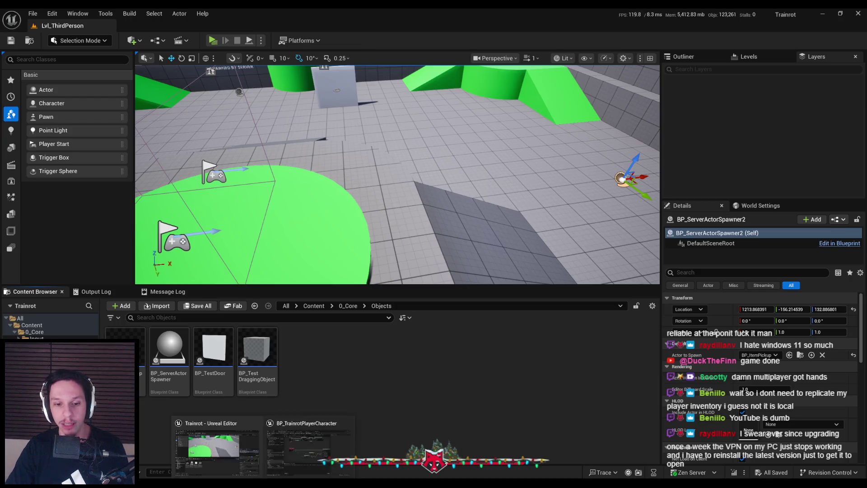
pyautogui.click(250, 448)
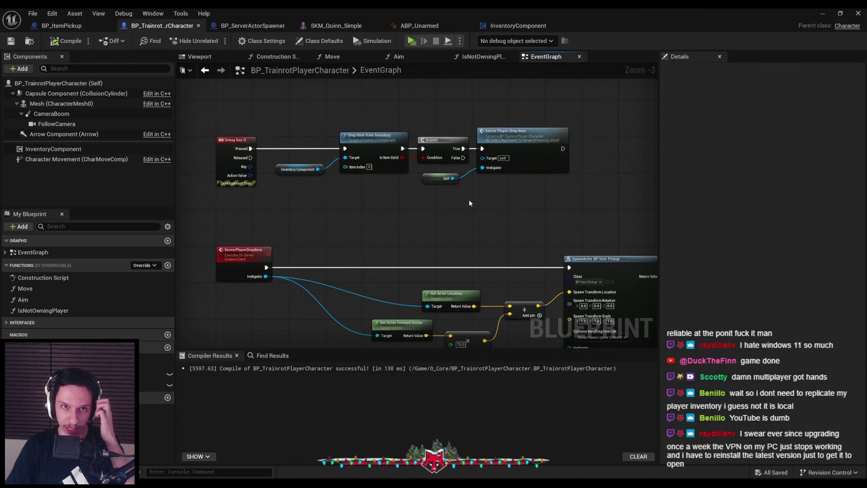
pyautogui.moveTo(410, 236)
pyautogui.mouseDown()
pyautogui.moveTo(531, 280)
pyautogui.moveTo(518, 238)
pyautogui.moveTo(482, 232)
pyautogui.moveTo(500, 230)
pyautogui.moveTo(482, 238)
pyautogui.mouseUp()
pyautogui.click(327, 110)
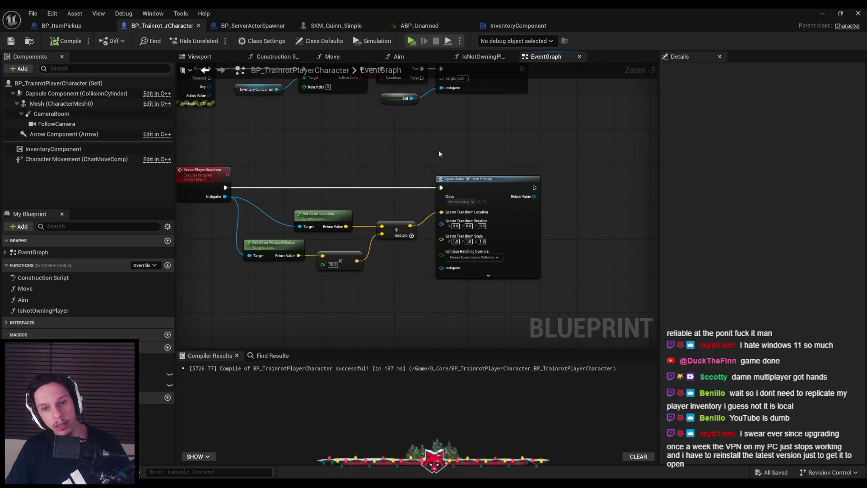
pyautogui.click(818, 16)
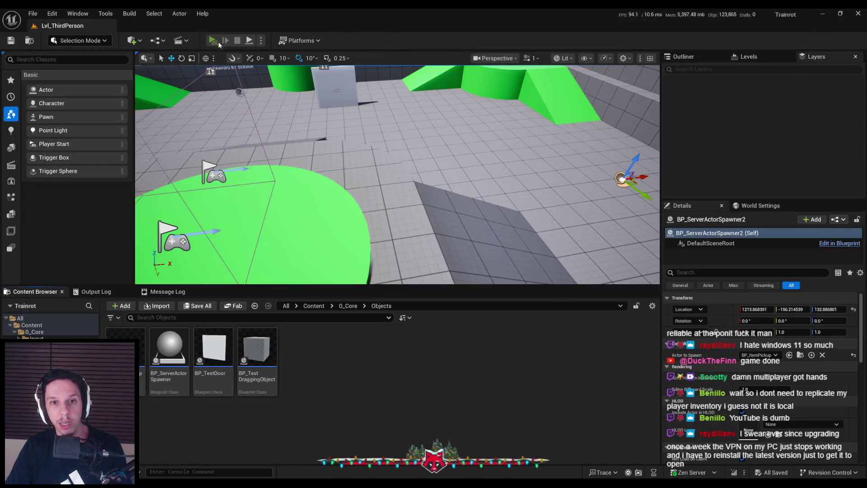
# Step: Start a new multiplayer test and, as Client 1, drop and re-pick the cube repeatedly
pyautogui.click(215, 42)
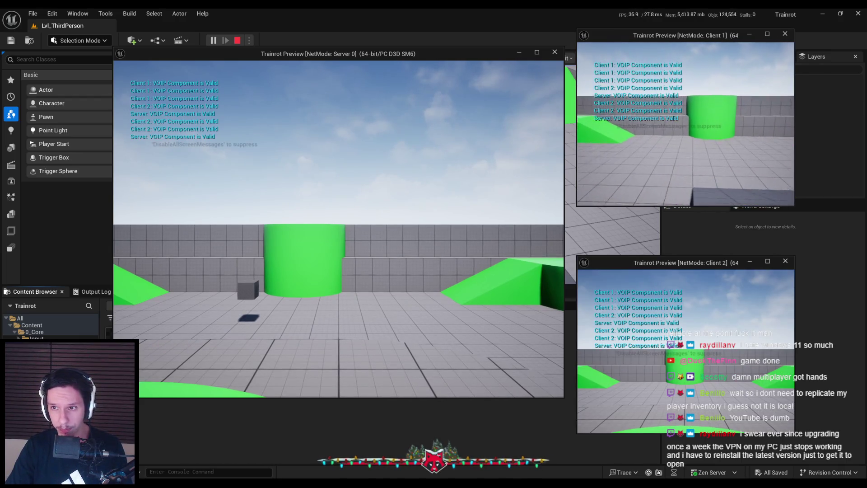
pyautogui.press('w')
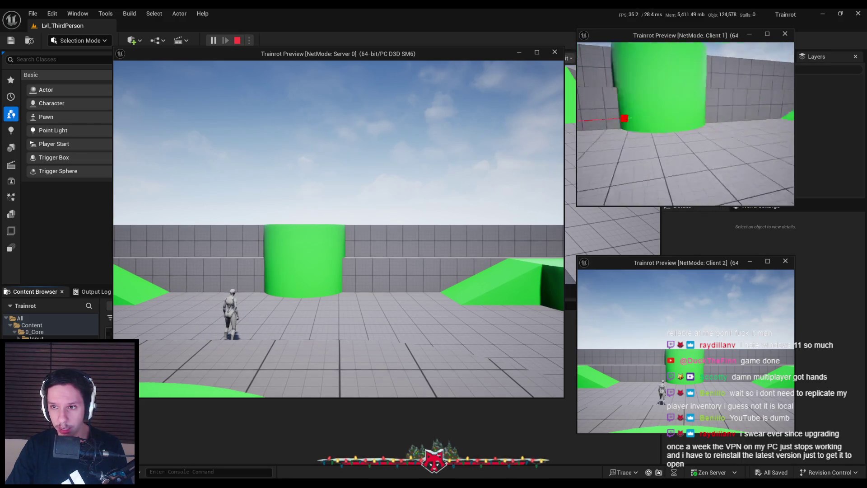
pyautogui.press('e')
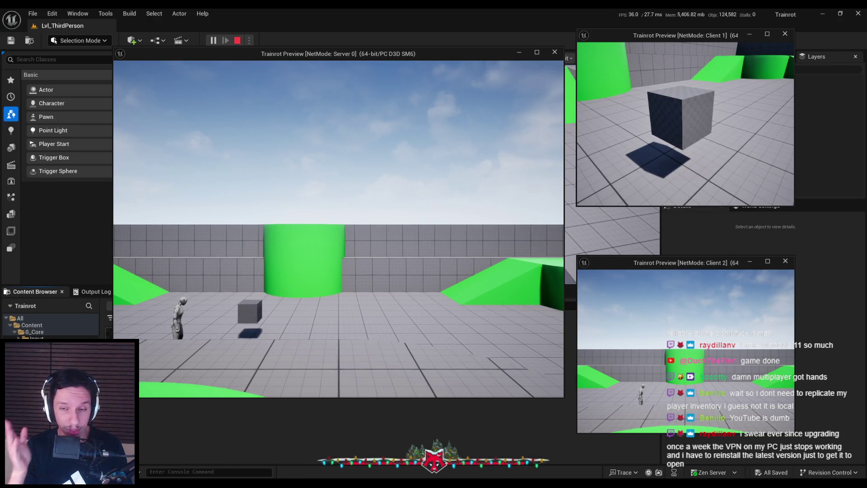
pyautogui.press('e')
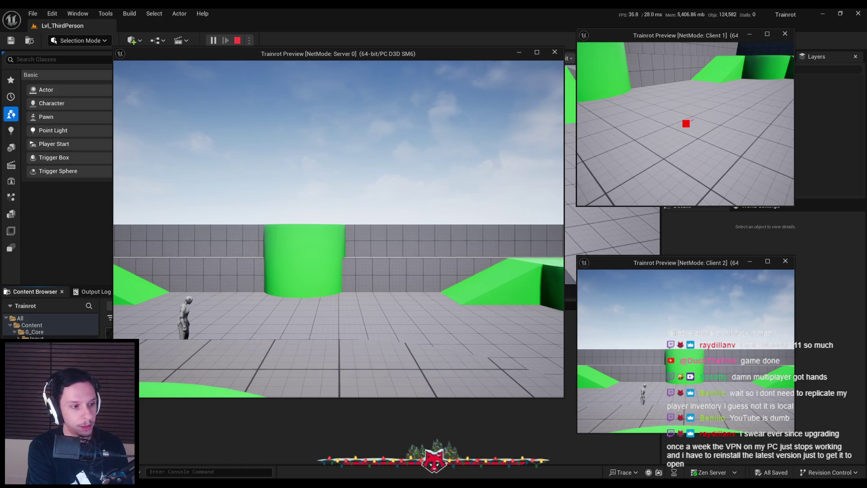
pyautogui.press('e')
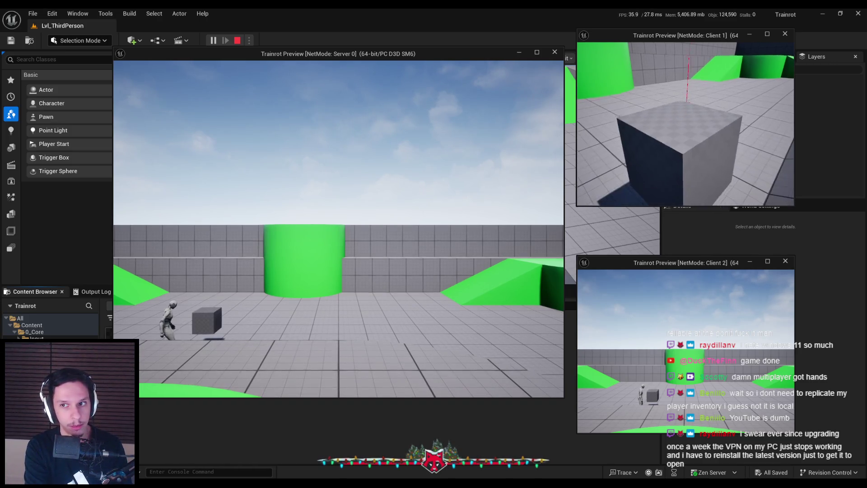
pyautogui.press('e')
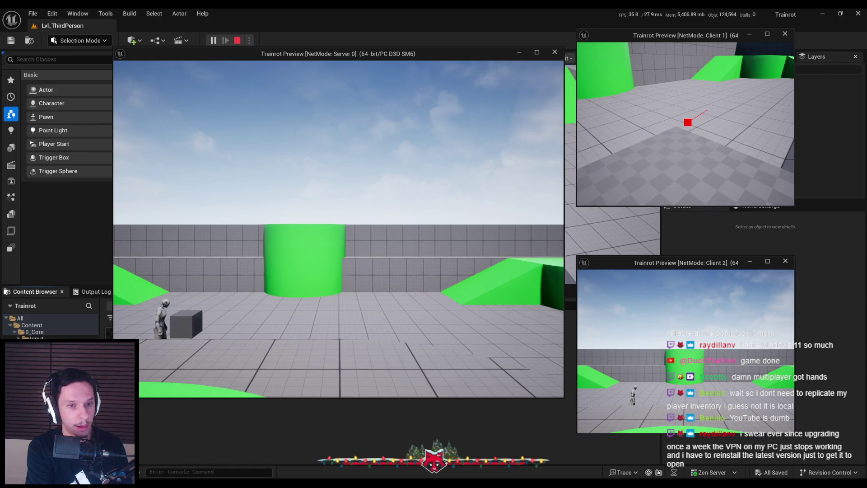
pyautogui.press('e')
# Step: Move Client 1 around the cubes and green ramps, picking up and dropping items
pyautogui.press('w')
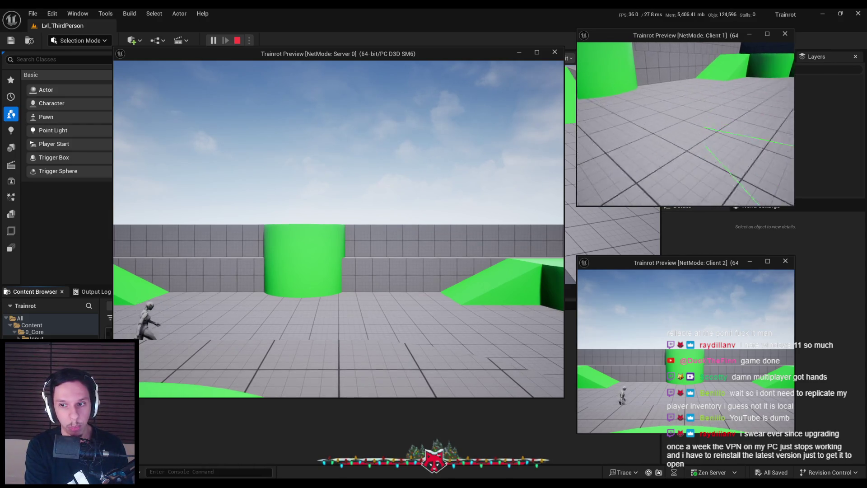
pyautogui.press('s')
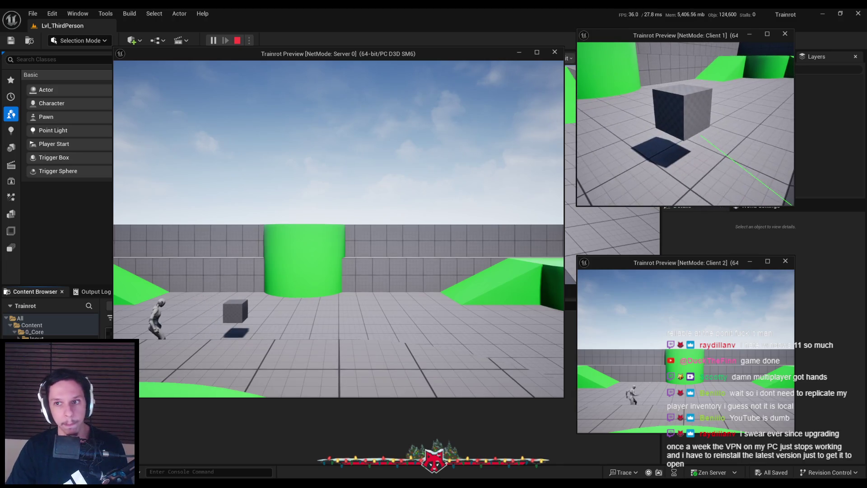
pyautogui.press('d')
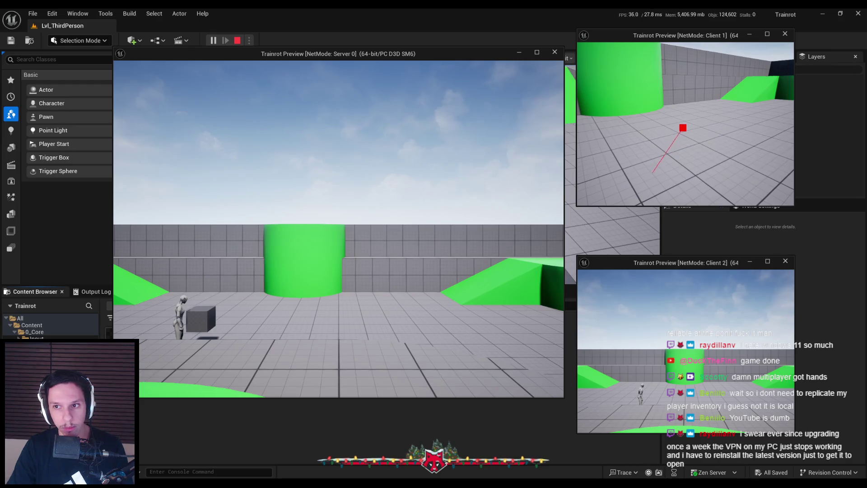
pyautogui.press('w')
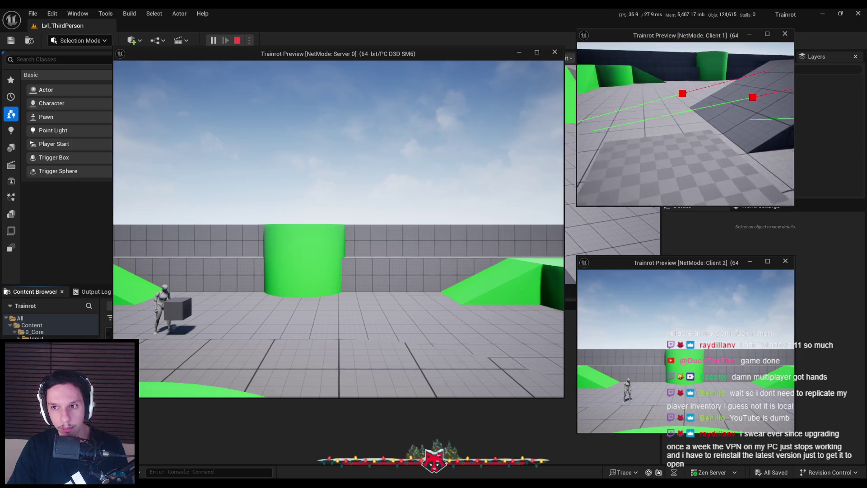
pyautogui.press('e')
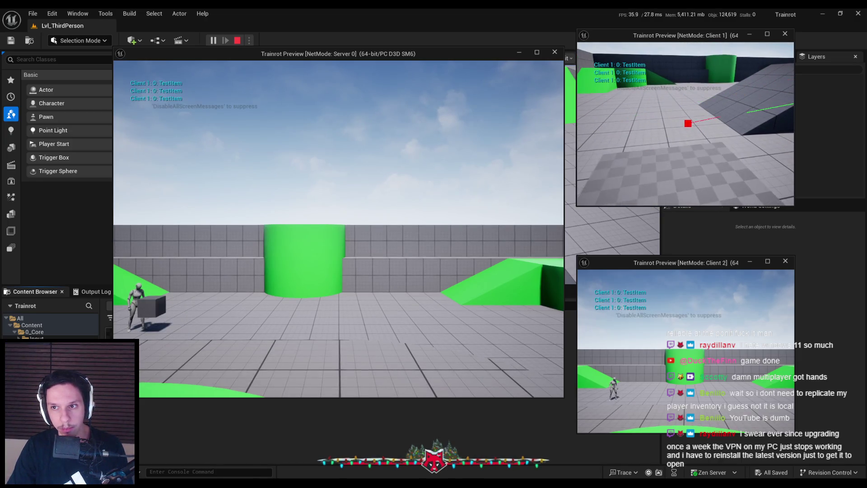
pyautogui.press('s')
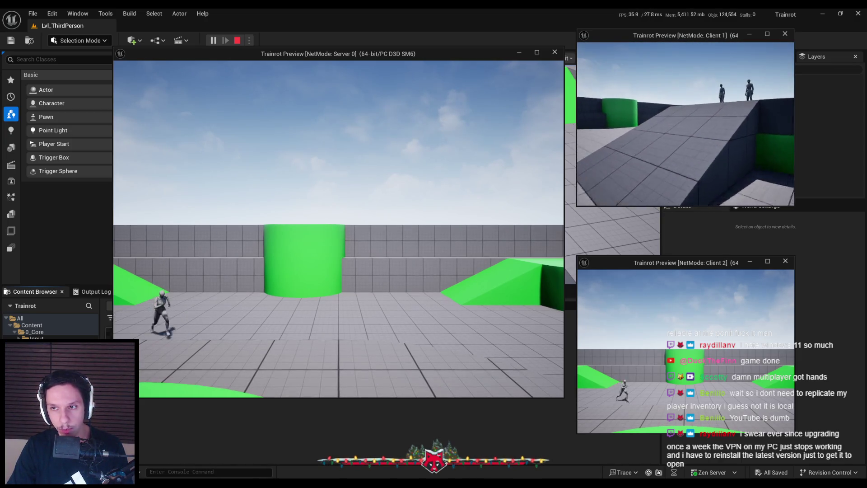
pyautogui.press('s')
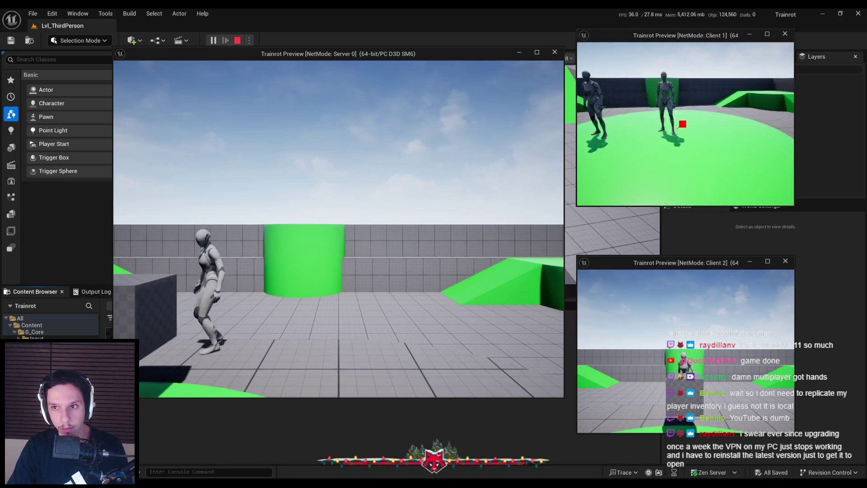
pyautogui.press('s')
pyautogui.press('s')
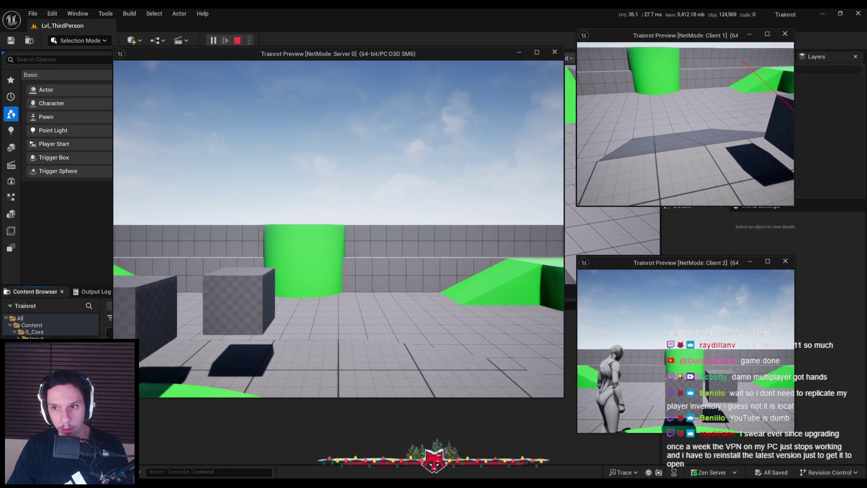
pyautogui.press('w')
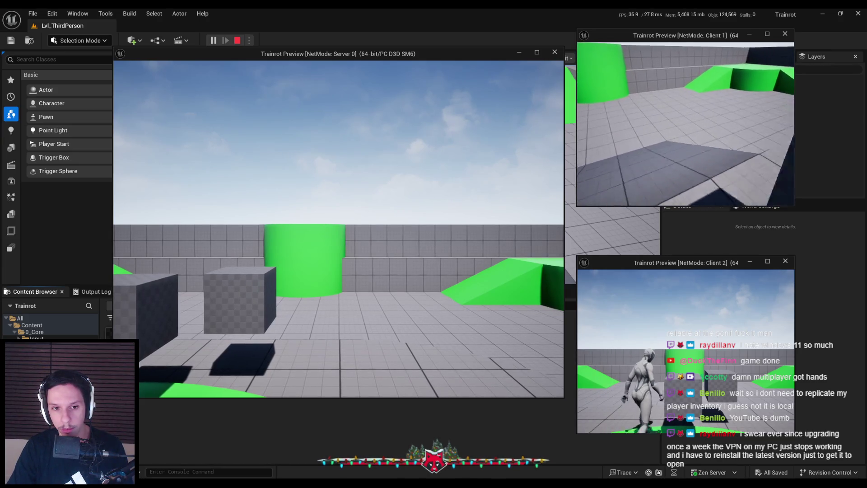
pyautogui.press('w')
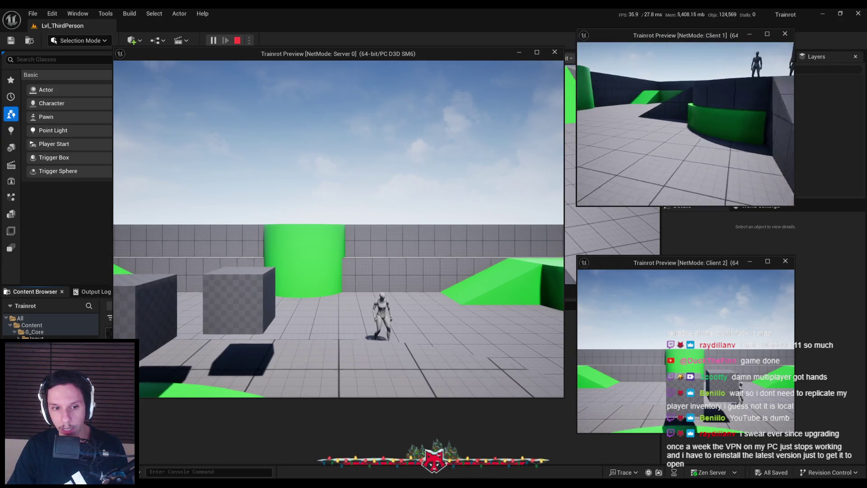
pyautogui.press('w')
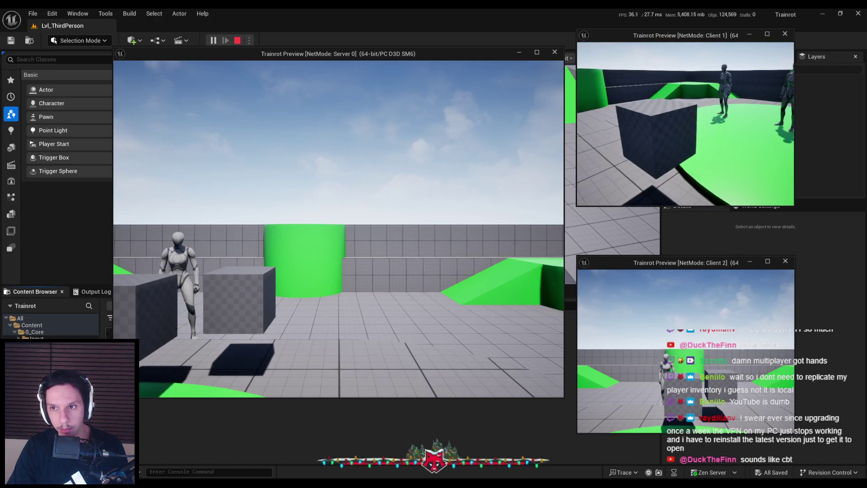
# Step: Walk the server player around until it faces the two cubes up close
pyautogui.press('w')
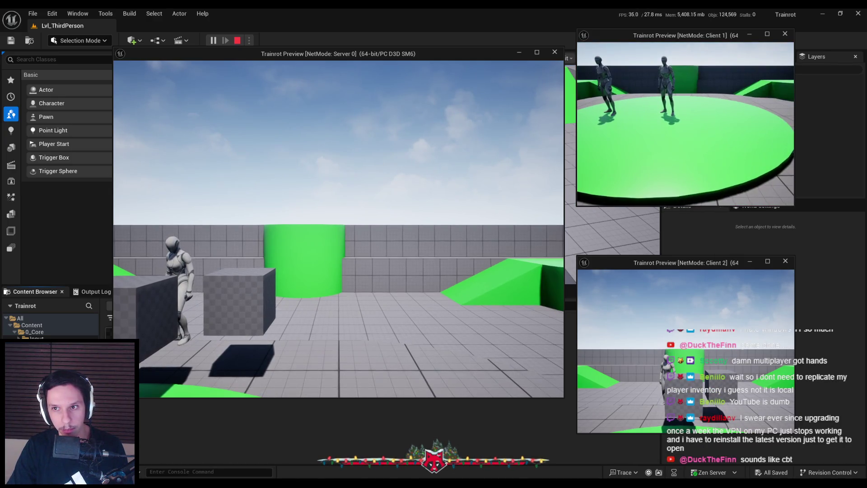
pyautogui.press('w')
pyautogui.press('super')
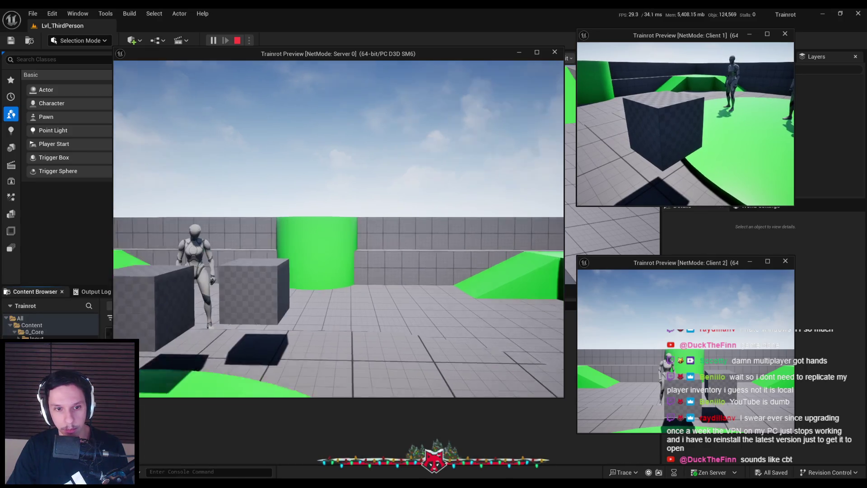
pyautogui.press('w')
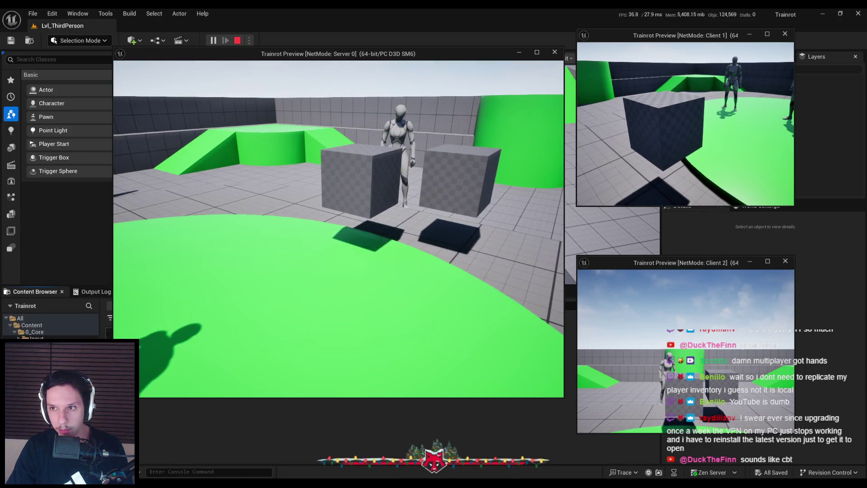
pyautogui.press('w')
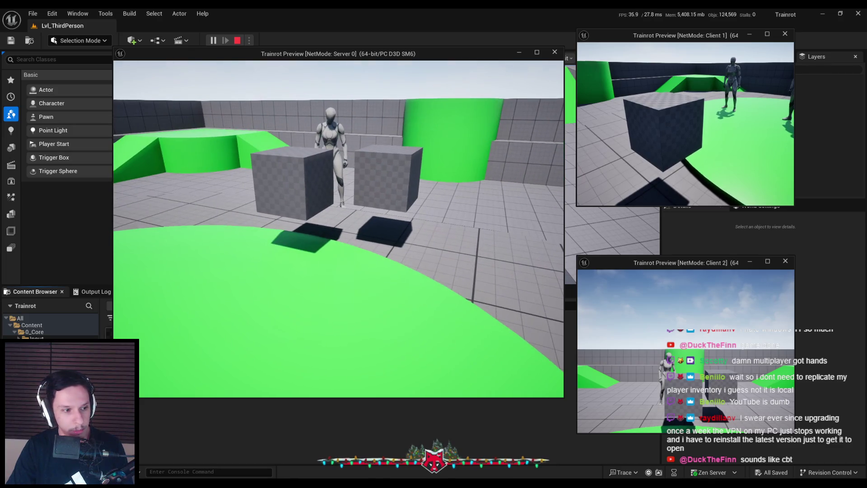
pyautogui.press('w')
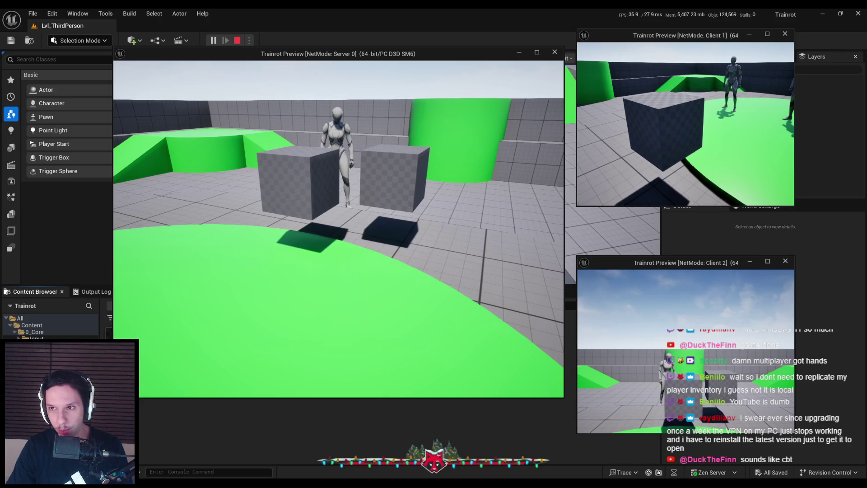
pyautogui.press('w')
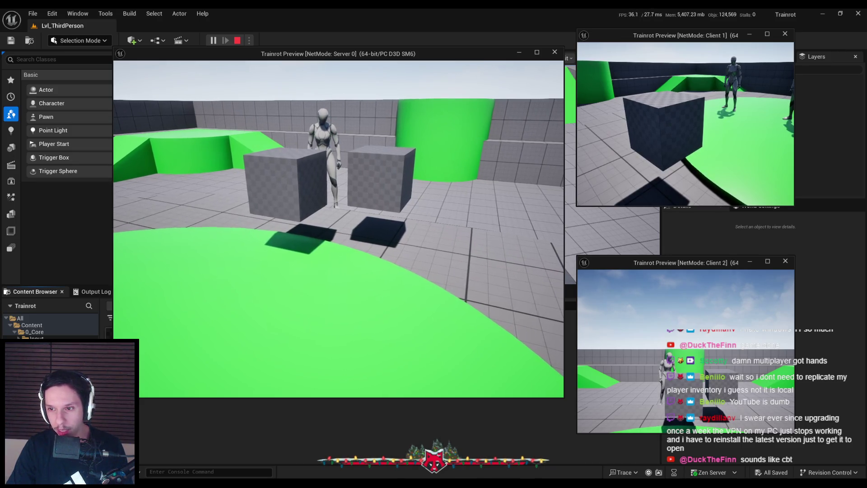
pyautogui.press('w')
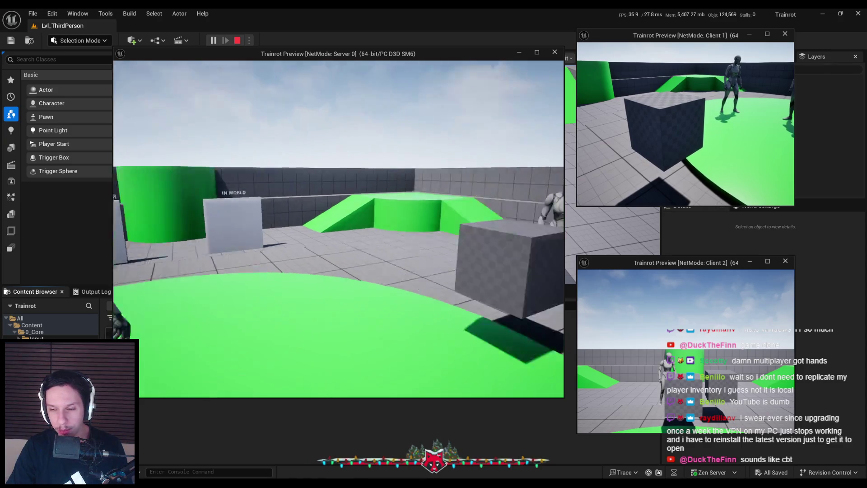
pyautogui.press('d')
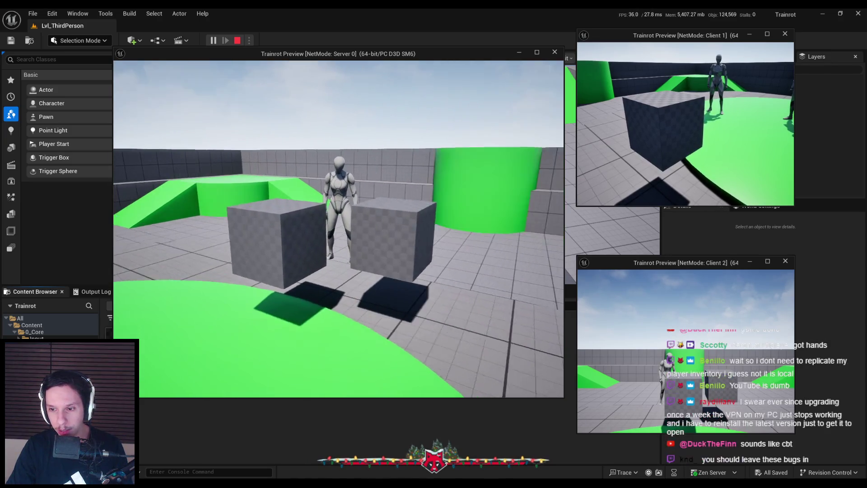
pyautogui.press('w')
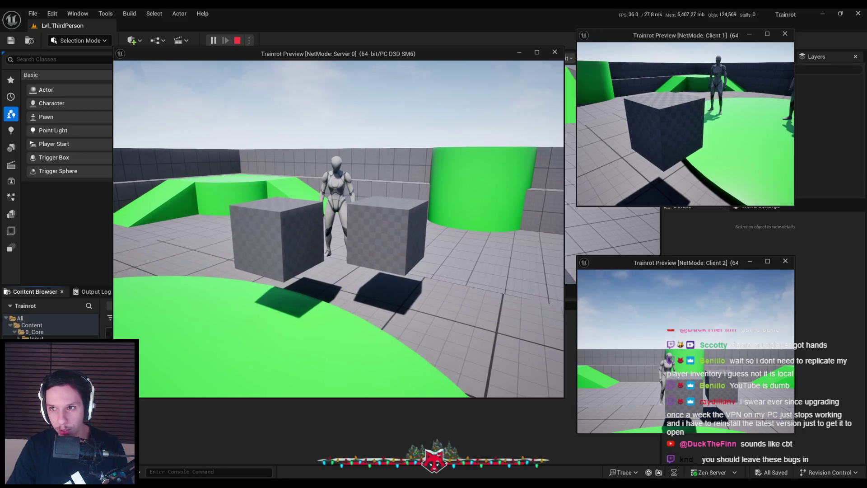
# Step: Try grabbing a cube as the server, then jump onto it and drop back down
pyautogui.press('a')
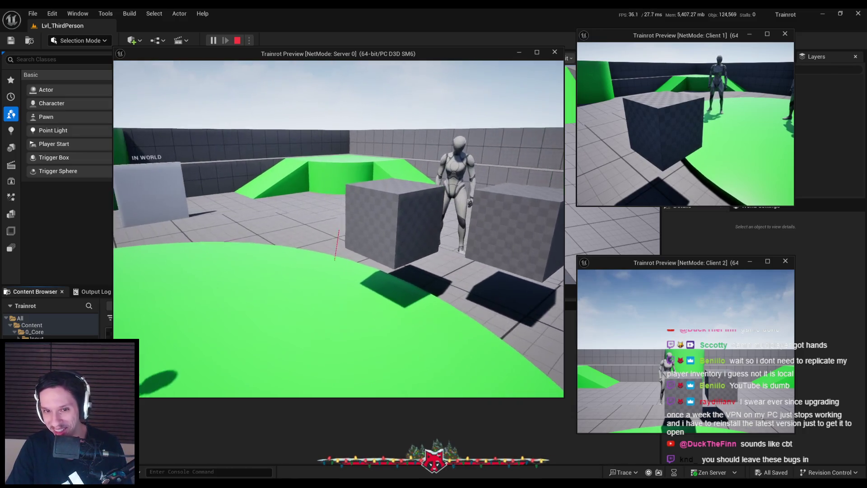
pyautogui.press('e')
pyautogui.press('s')
pyautogui.press('d')
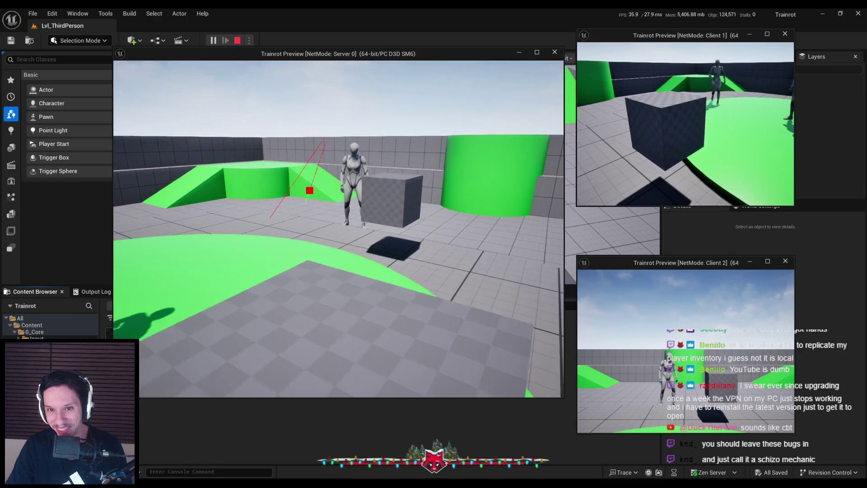
pyautogui.press('w')
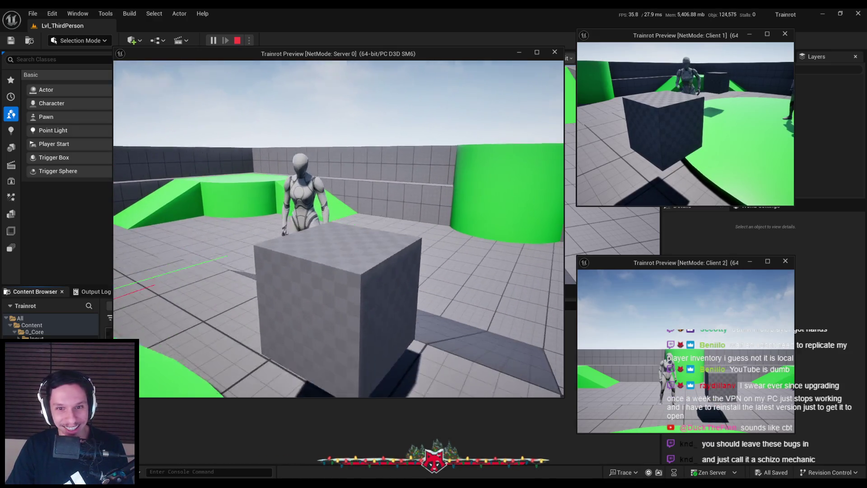
pyautogui.press('space')
pyautogui.press('s')
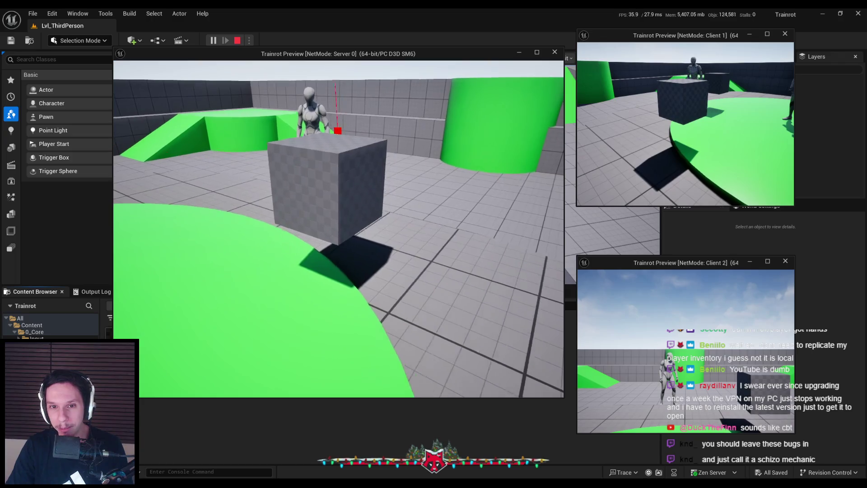
pyautogui.press('d')
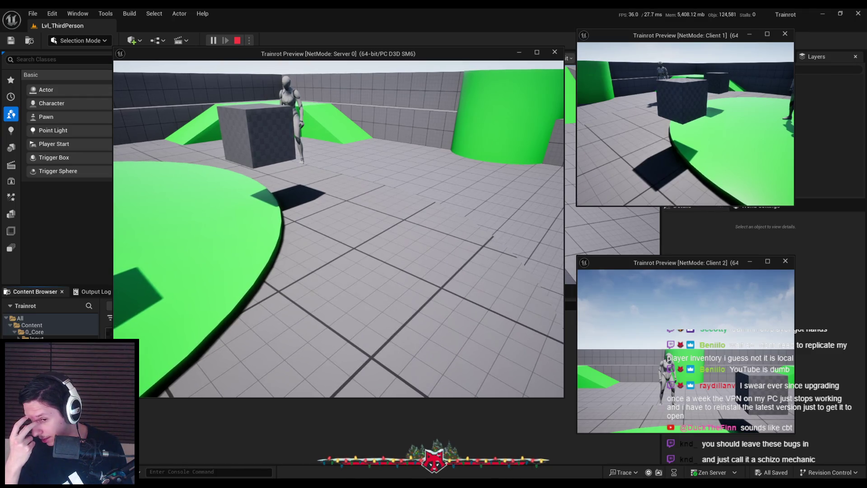
# Step: Restart the play test with a listen server and two clients, then focus the game window
pyautogui.press('Escape')
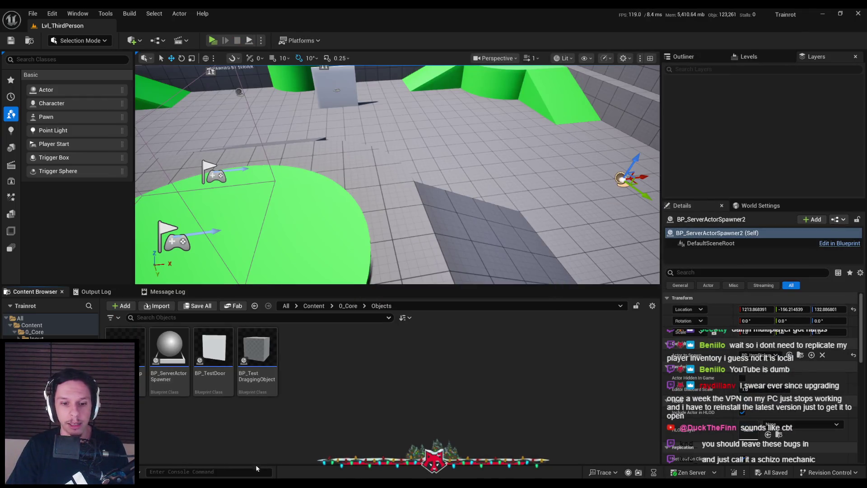
pyautogui.click(212, 40)
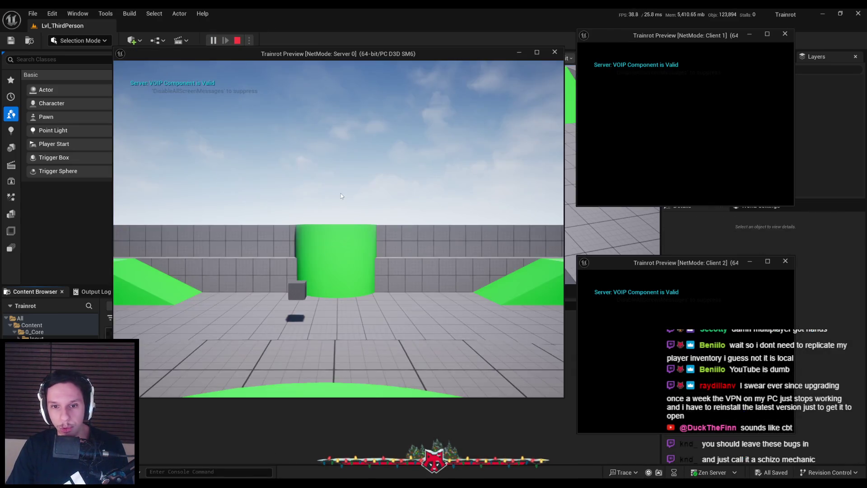
pyautogui.click(707, 151)
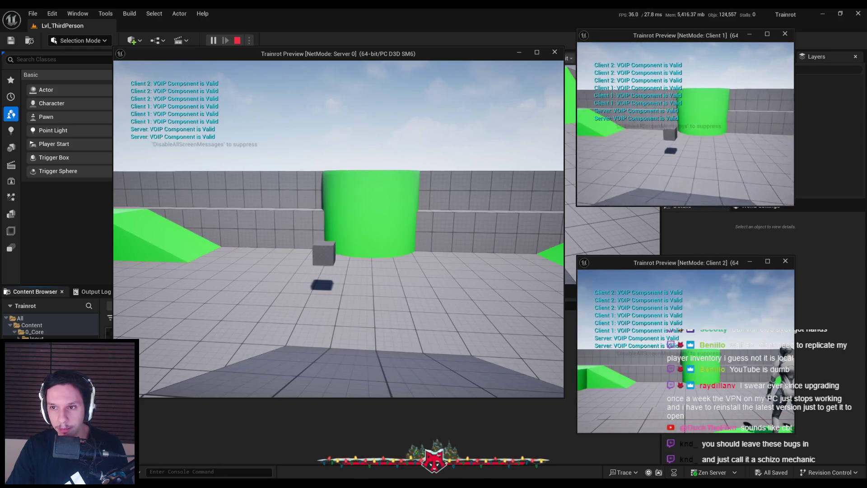
pyautogui.press('w')
pyautogui.press('w')
pyautogui.press('w')
pyautogui.press('w')
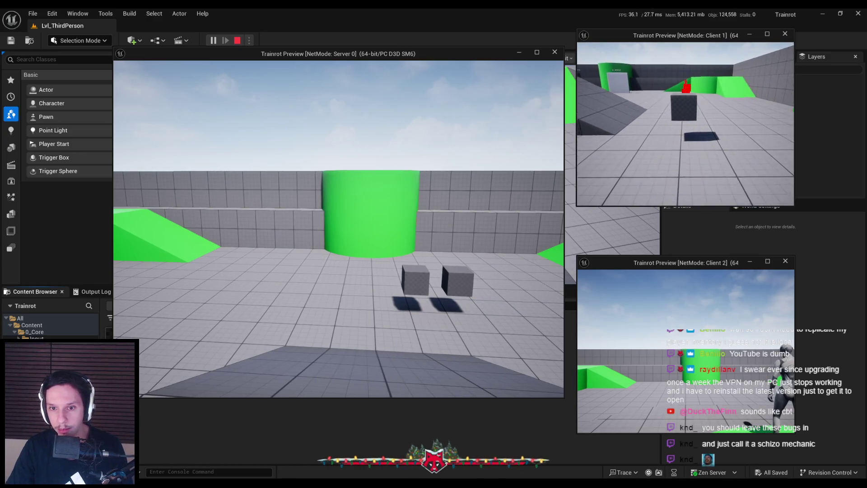
# Step: Walk Client 1 to the cube by the back wall and pick it up
pyautogui.press('w')
pyautogui.press('w')
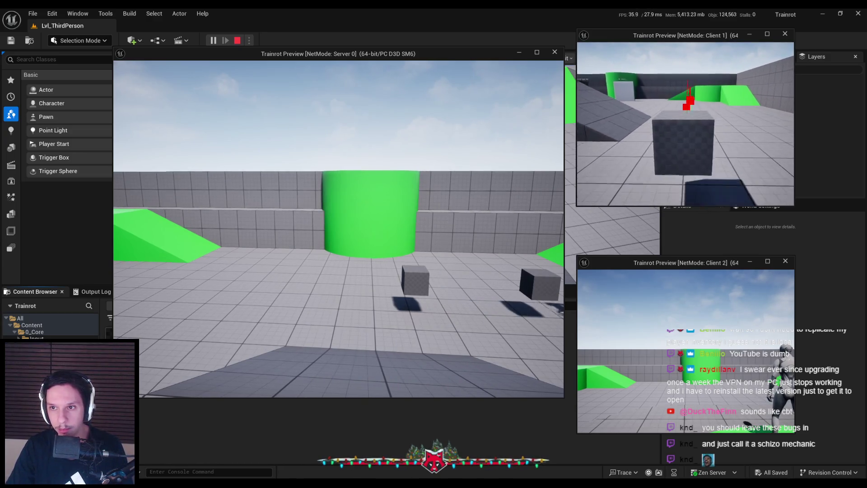
pyautogui.press('e')
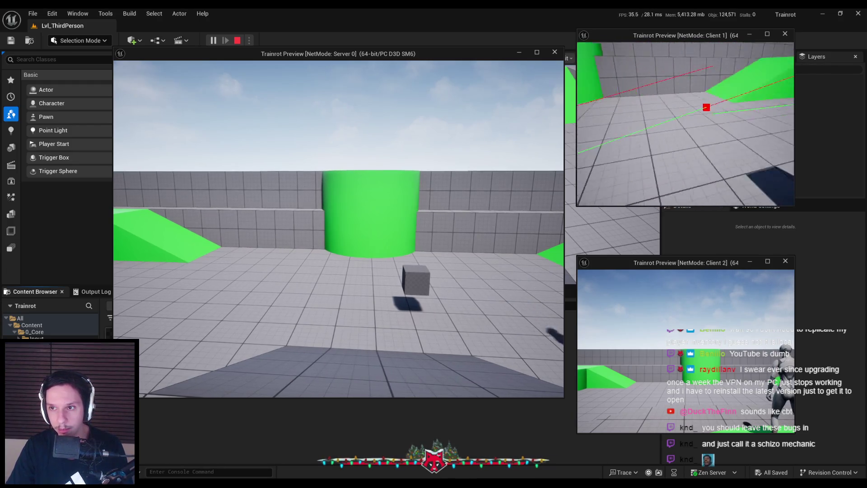
pyautogui.press('w')
pyautogui.press('w')
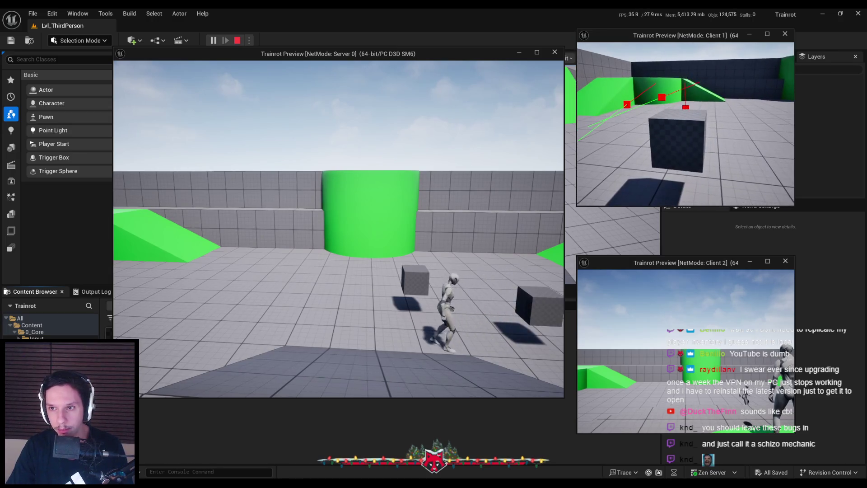
pyautogui.press('e')
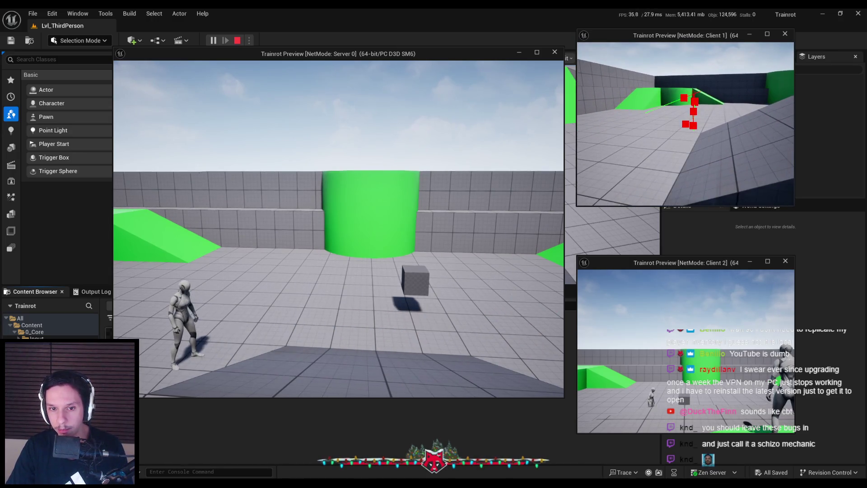
pyautogui.press('w')
pyautogui.press('e')
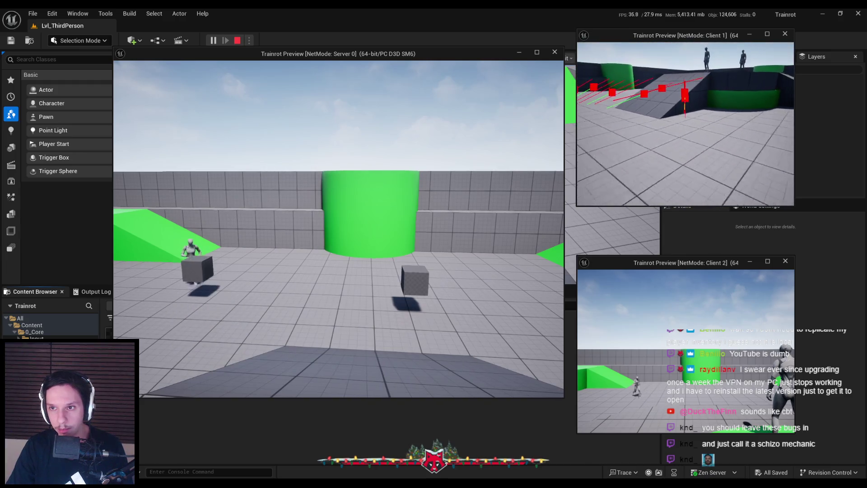
pyautogui.press('w')
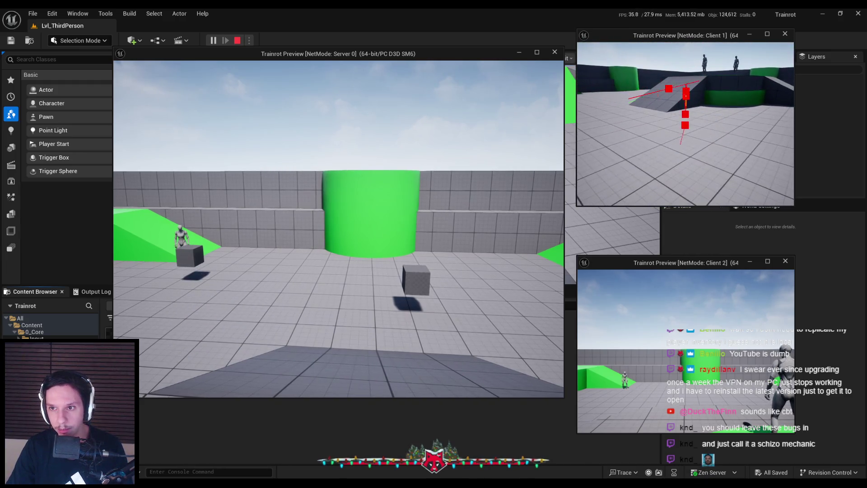
pyautogui.press('e')
pyautogui.press('w')
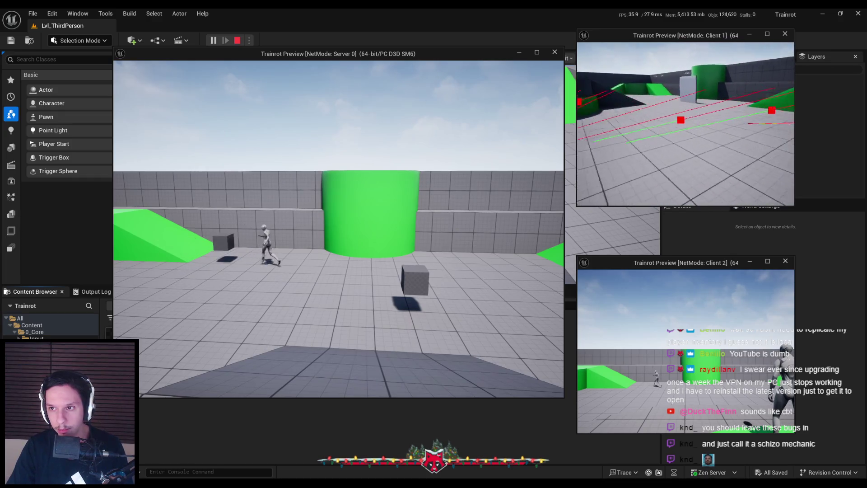
# Step: Walk Client 1 to the other cube, then pick it up and drop it twice
pyautogui.press('w')
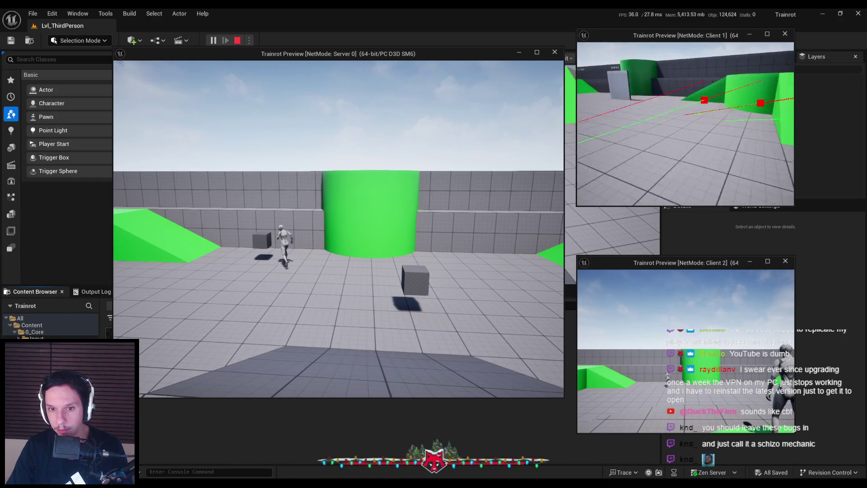
pyautogui.press('w')
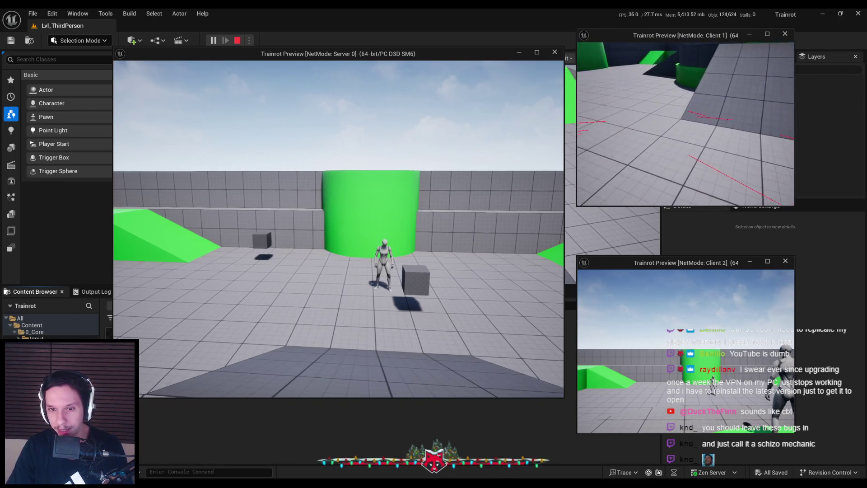
pyautogui.press('w')
pyautogui.press('w')
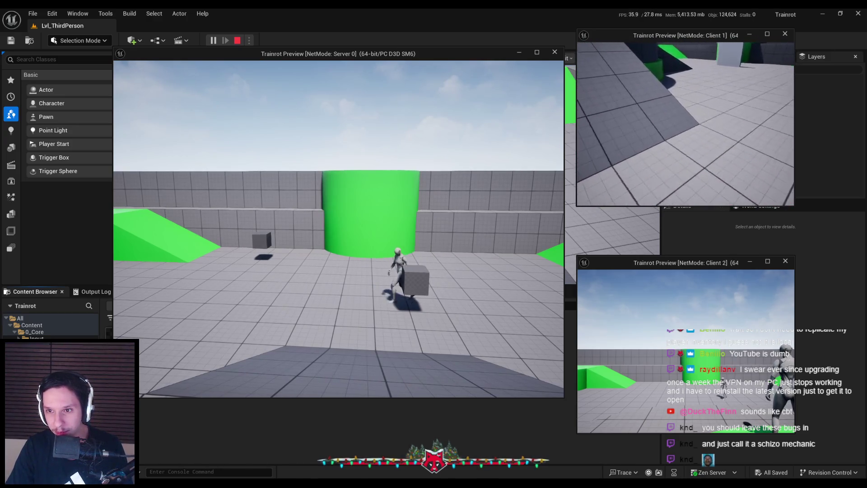
pyautogui.press('w')
pyautogui.press('w')
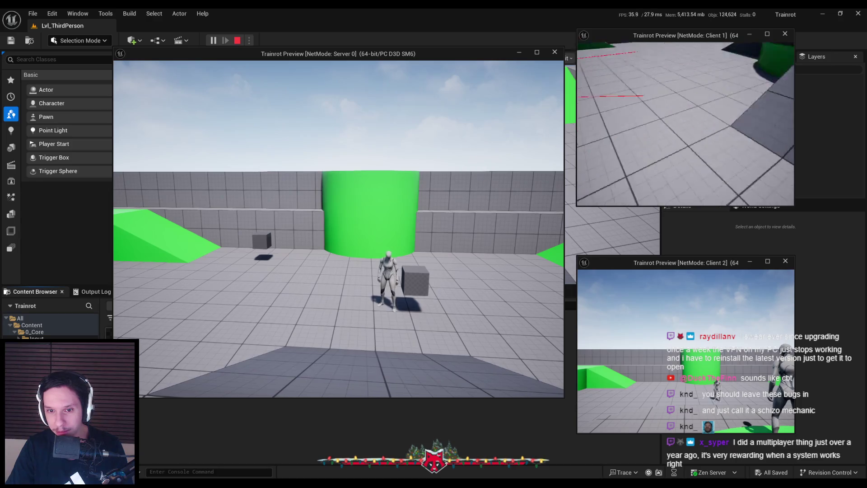
pyautogui.press('w')
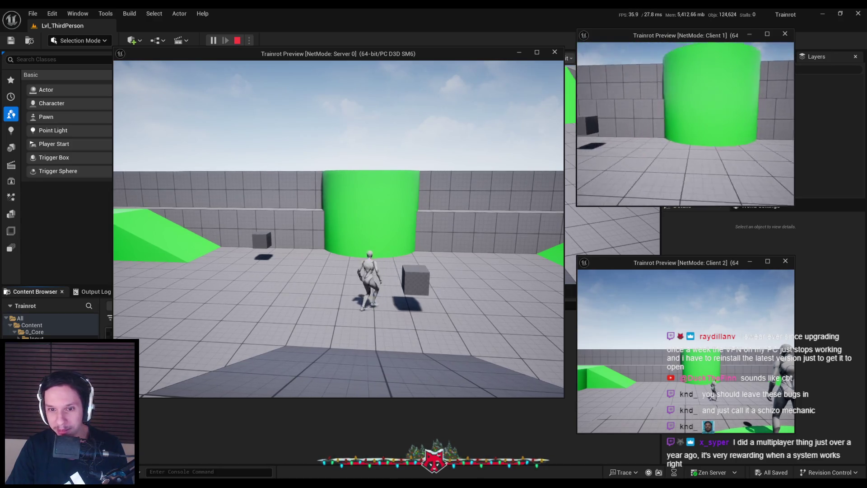
pyautogui.press('e')
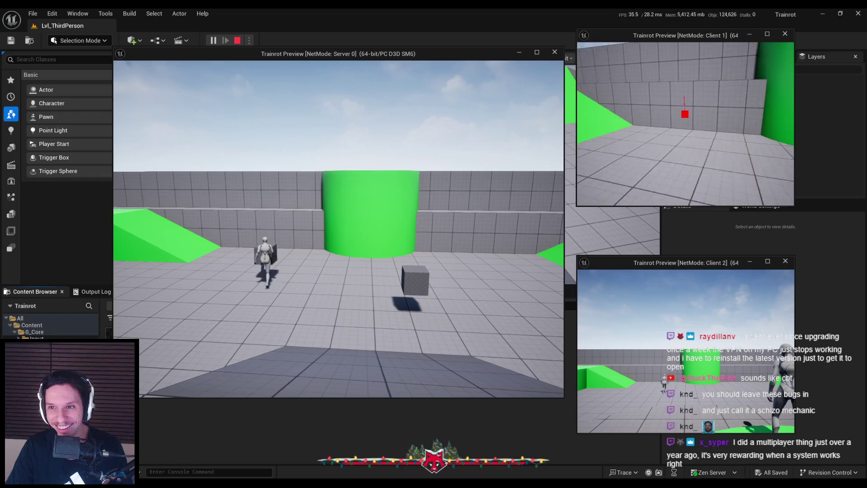
pyautogui.press('e')
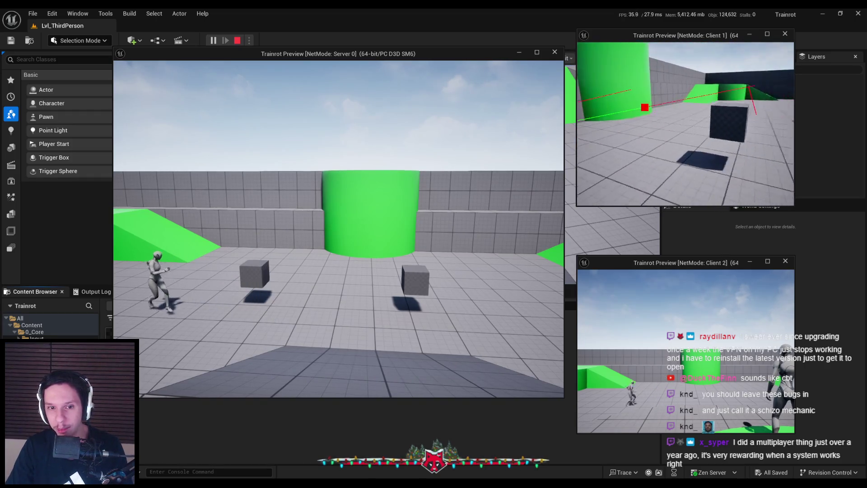
pyautogui.press('e')
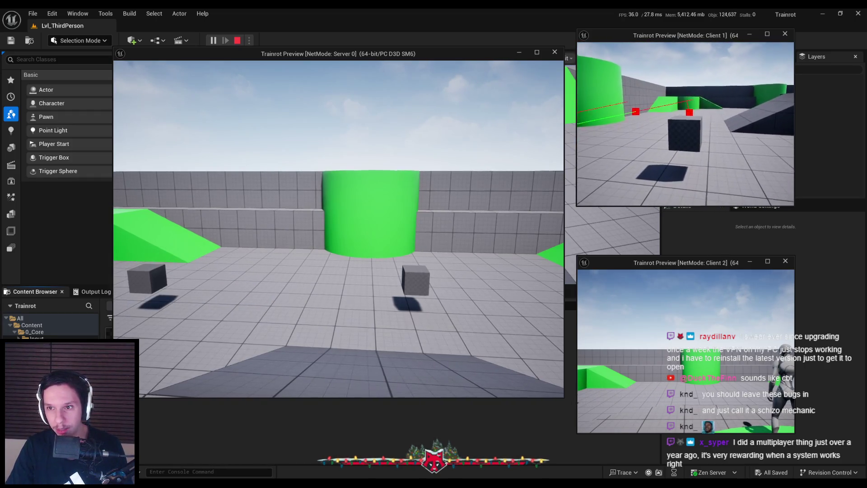
pyautogui.press('e')
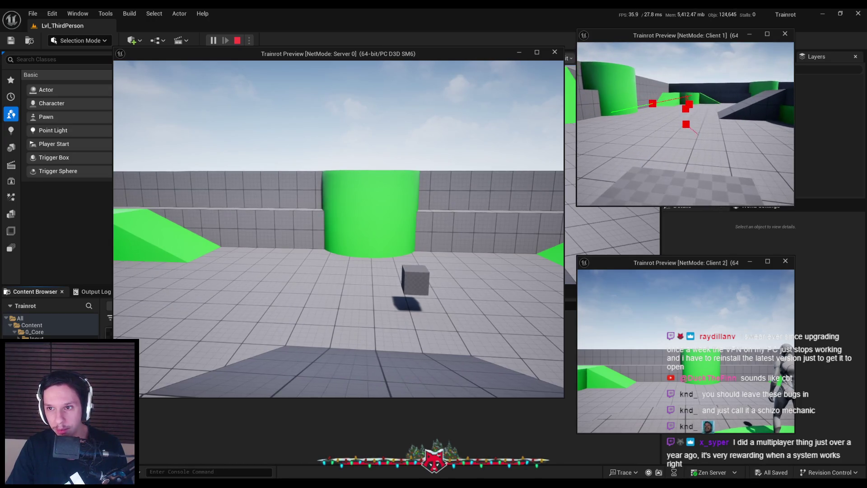
# Step: Walk the client around the arena, then stop the play session
pyautogui.press('w')
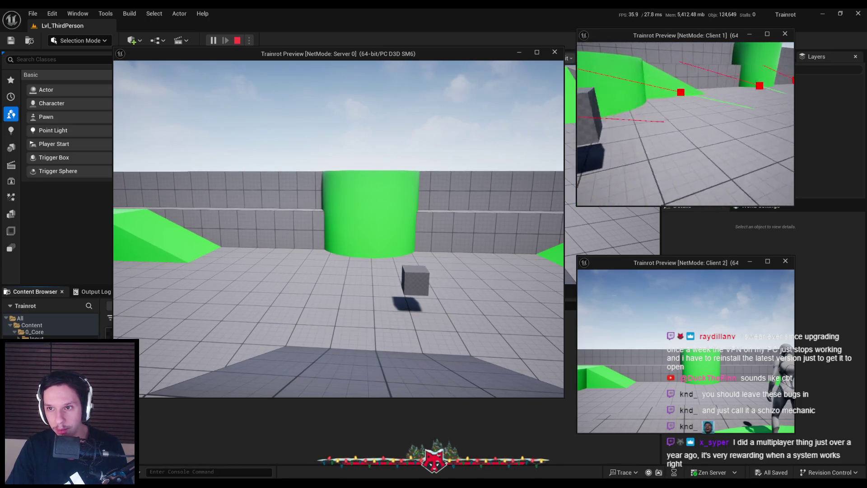
pyautogui.press('s')
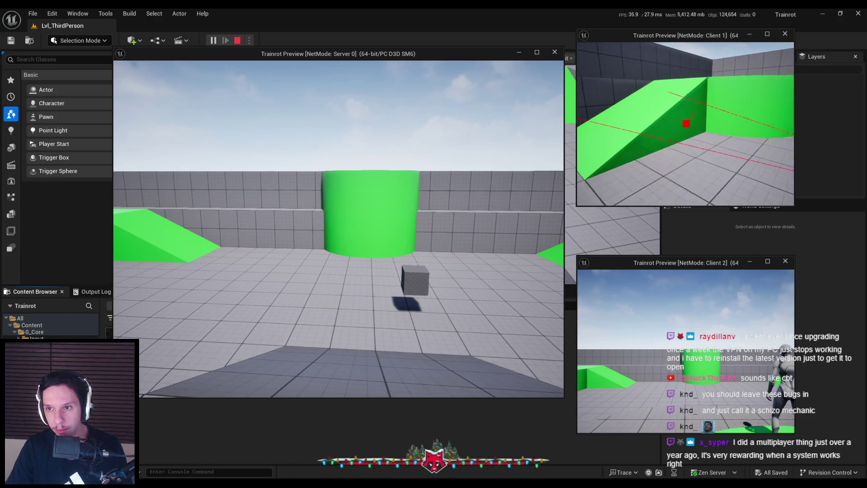
pyautogui.press('d')
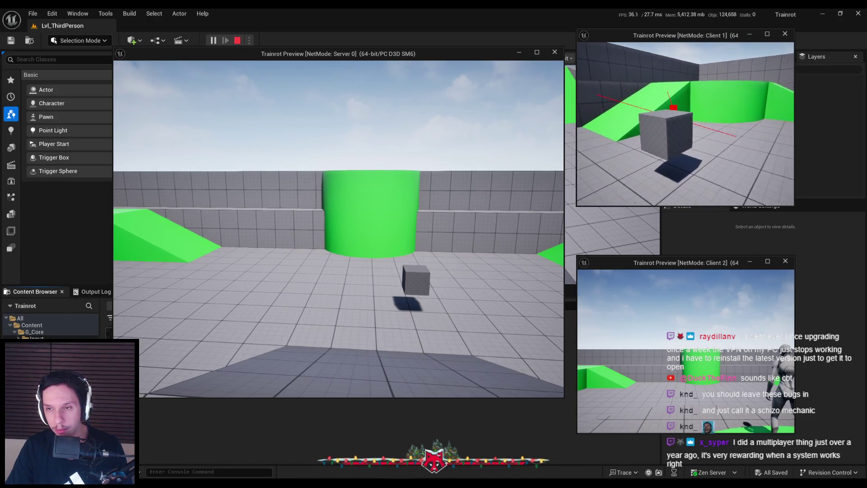
pyautogui.press('s')
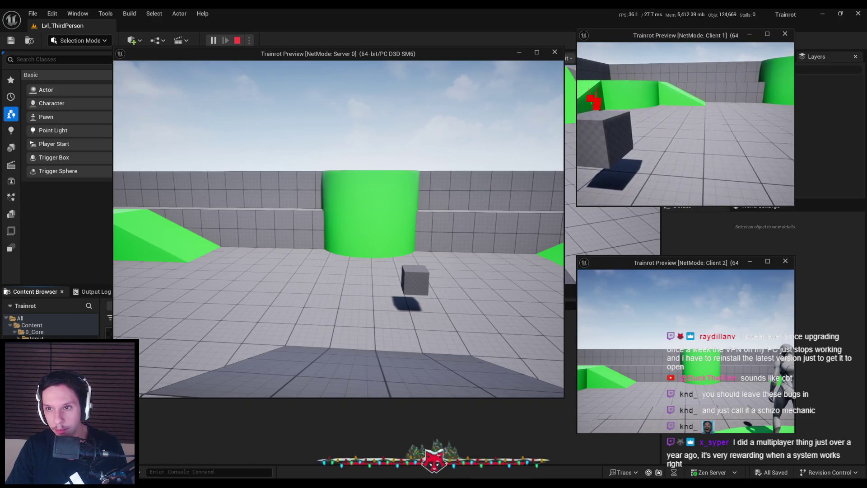
pyautogui.press('a')
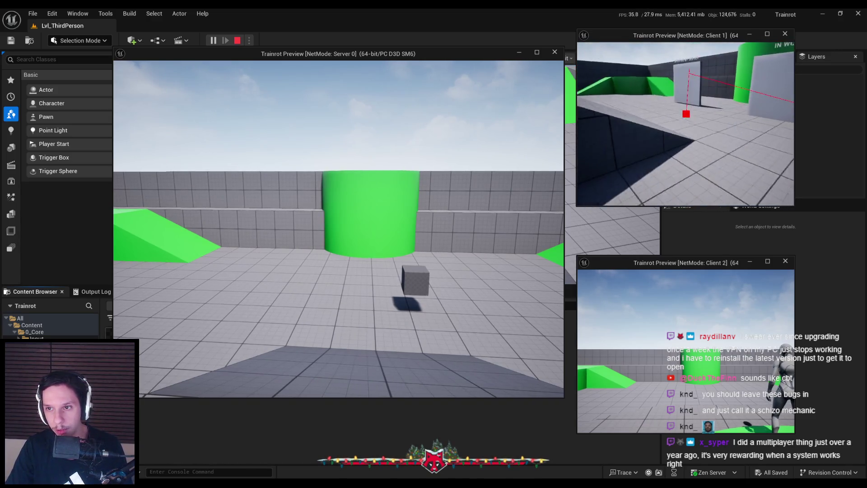
pyautogui.press('w')
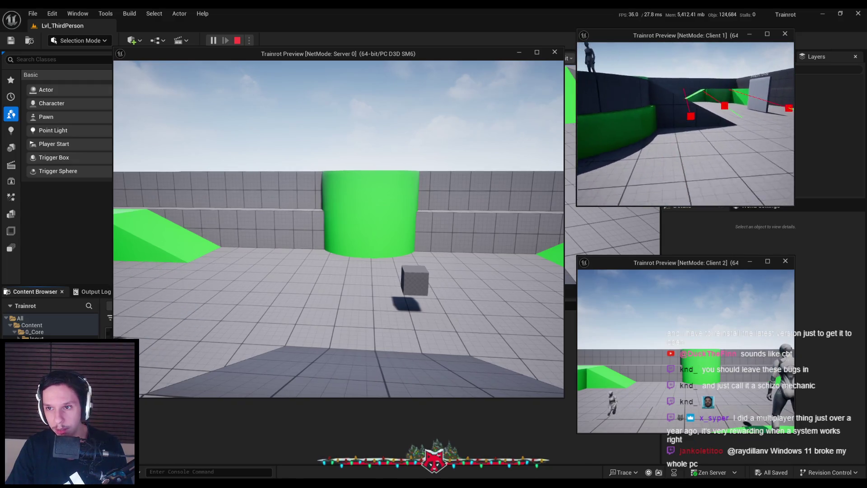
pyautogui.press('w')
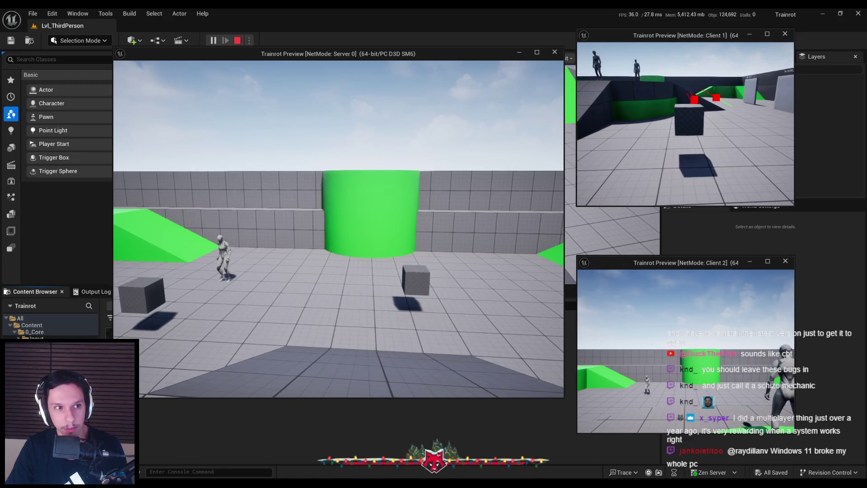
pyautogui.press('Escape')
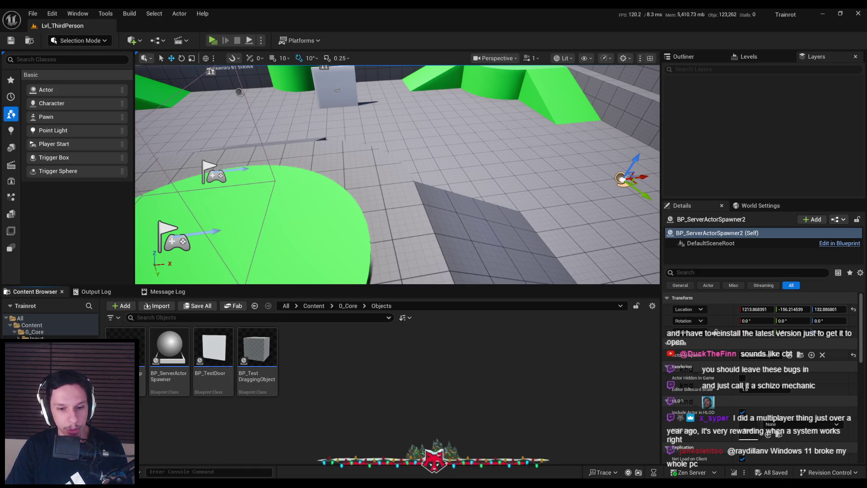
# Step: In BP_ItemPickup's Event Interact chain, select the existing Is Looted setter node
pyautogui.hotkey('alt', 'Tab')
pyautogui.moveTo(290, 298)
pyautogui.mouseDown()
pyautogui.moveTo(362, 305)
pyautogui.moveTo(357, 319)
pyautogui.mouseUp()
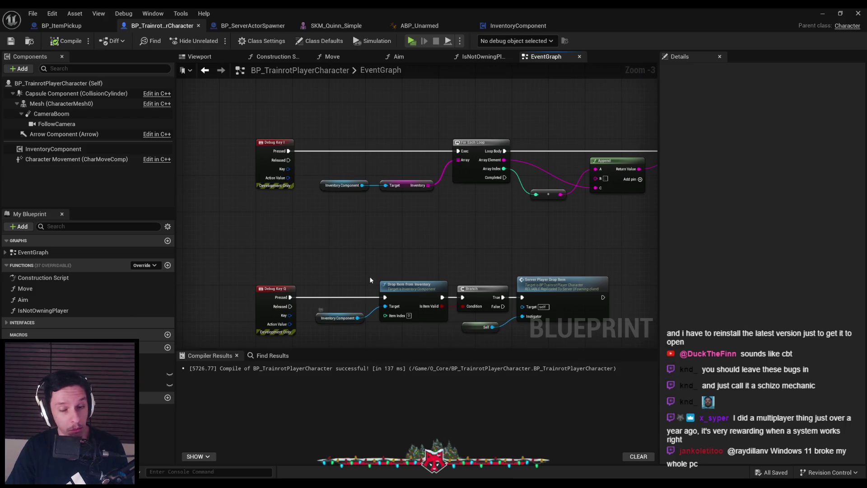
pyautogui.scroll(-3, 375, 247)
pyautogui.scroll(4, 367, 164)
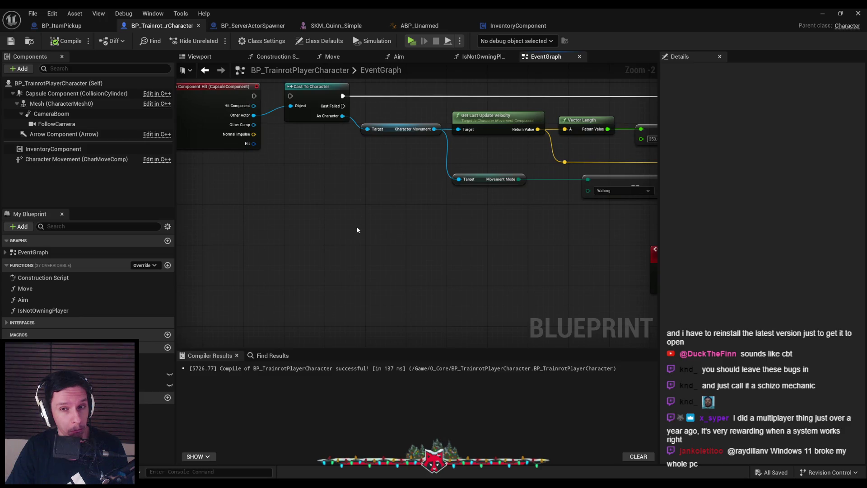
pyautogui.scroll(-2, 294, 135)
pyautogui.click(85, 26)
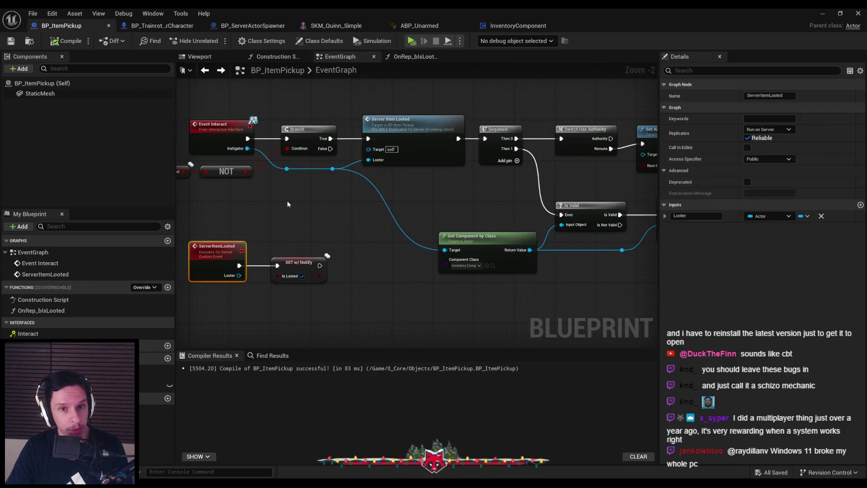
pyautogui.moveTo(287, 204); pyautogui.dragTo(353, 249)
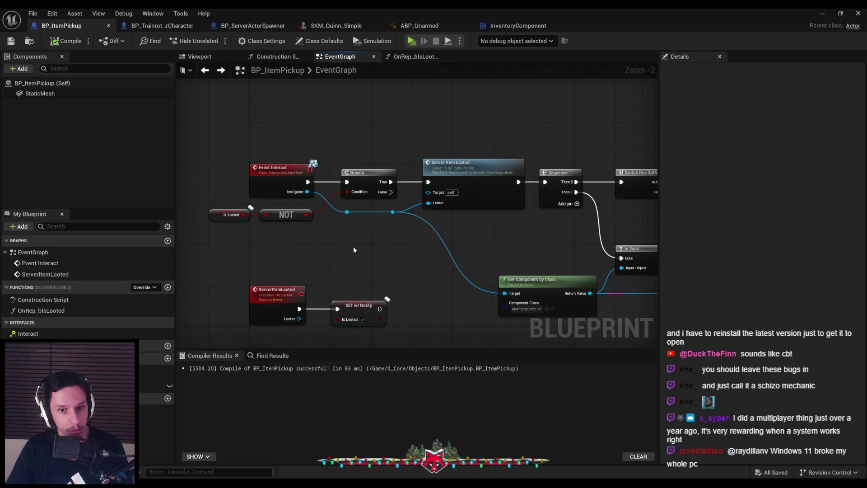
pyautogui.moveTo(383, 256)
pyautogui.mouseDown()
pyautogui.moveTo(340, 211)
pyautogui.moveTo(395, 212)
pyautogui.mouseUp()
pyautogui.click(339, 268)
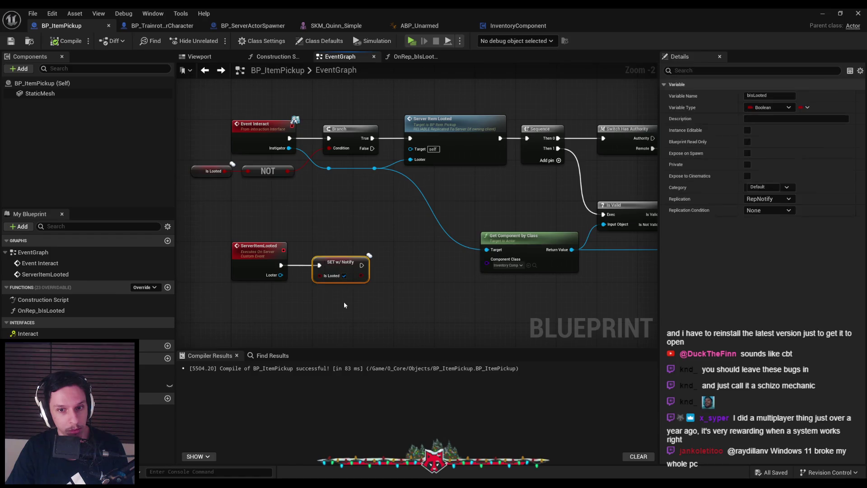
# Step: Paste an Is Looted setter after Set Actor Enable Collision, set to false
pyautogui.moveTo(387, 201); pyautogui.dragTo(189, 193)
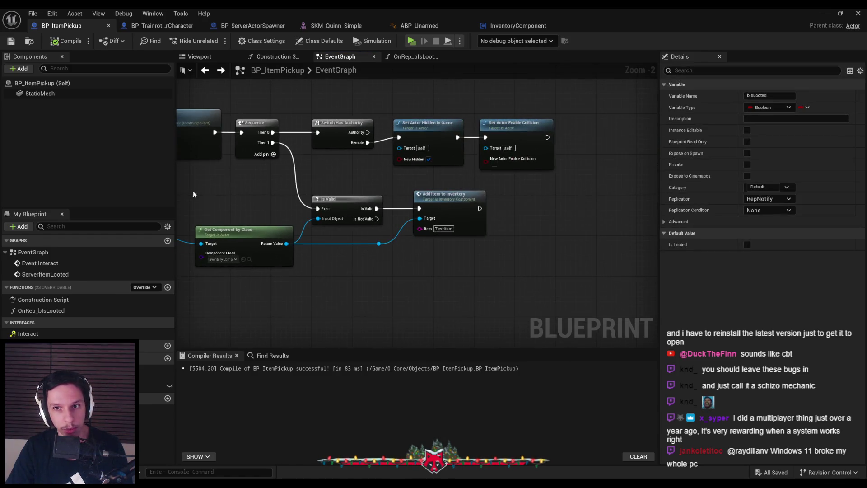
pyautogui.hotkey('ctrl', 'v')
pyautogui.moveTo(548, 138); pyautogui.dragTo(577, 137)
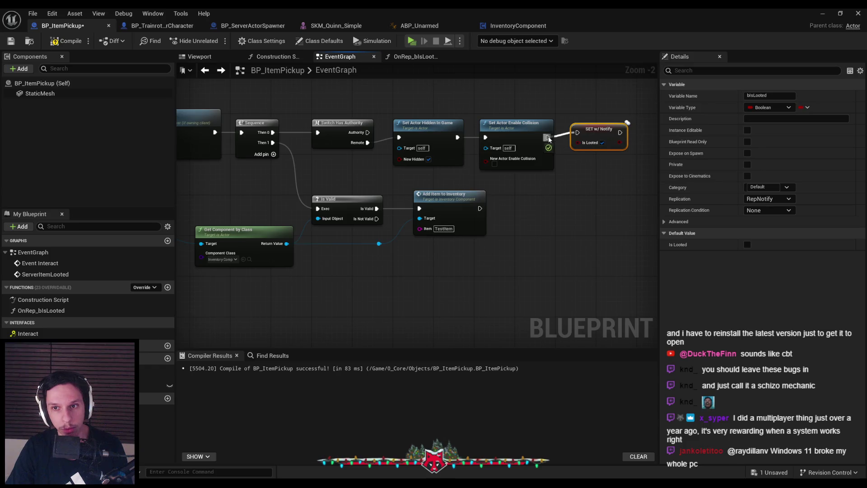
pyautogui.click(602, 148)
# Step: Compile and save BP_ItemPickup, then minimize the blueprint editor
pyautogui.click(64, 44)
pyautogui.hotkey('ctrl', 's')
pyautogui.scroll(-1, 628, 183)
pyautogui.moveTo(592, 189); pyautogui.dragTo(634, 181)
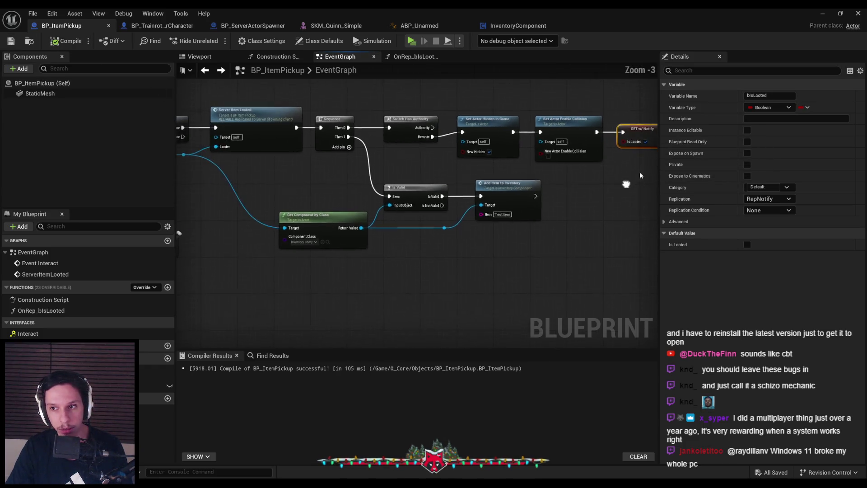
pyautogui.click(821, 13)
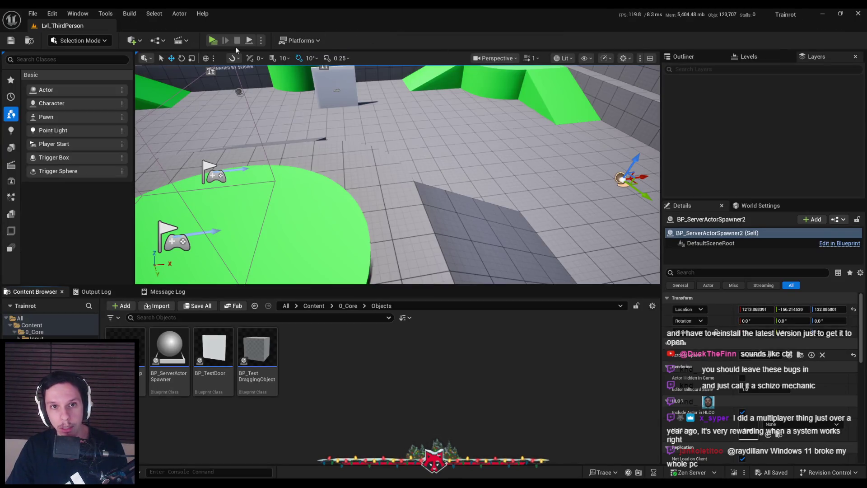
# Step: Start a multiplayer play session and walk Client 1 to the cube near the ramps
pyautogui.click(213, 40)
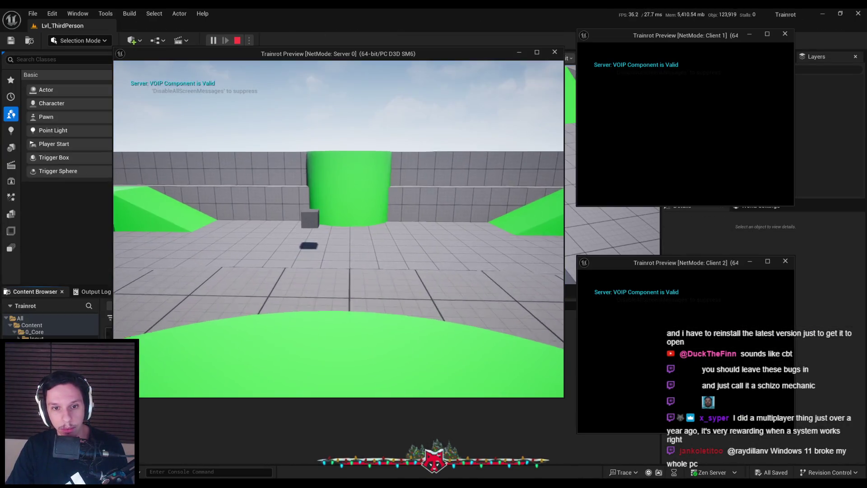
pyautogui.press('super')
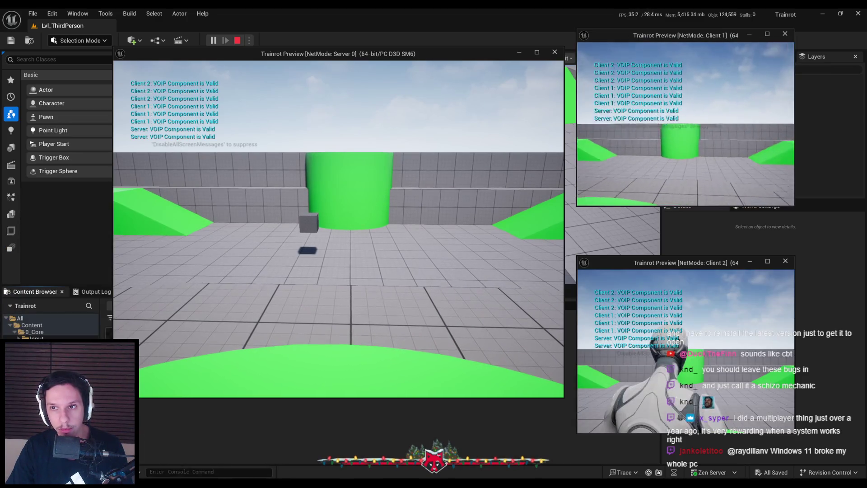
pyautogui.press('w')
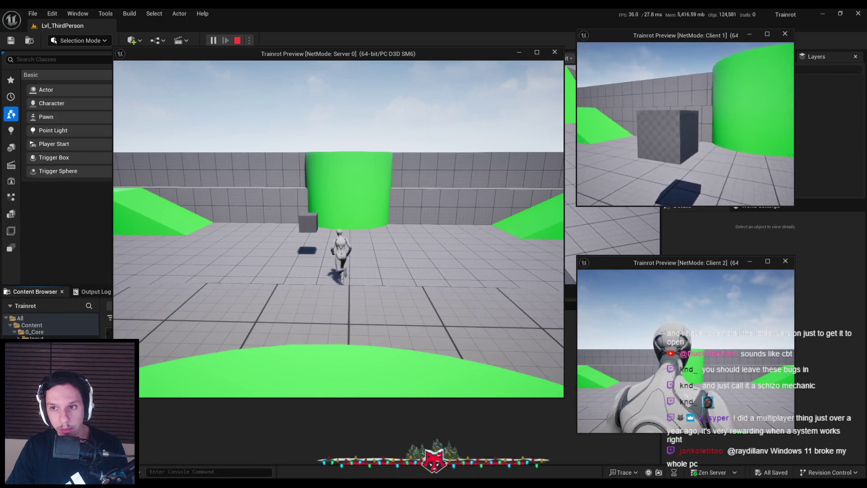
pyautogui.press('w')
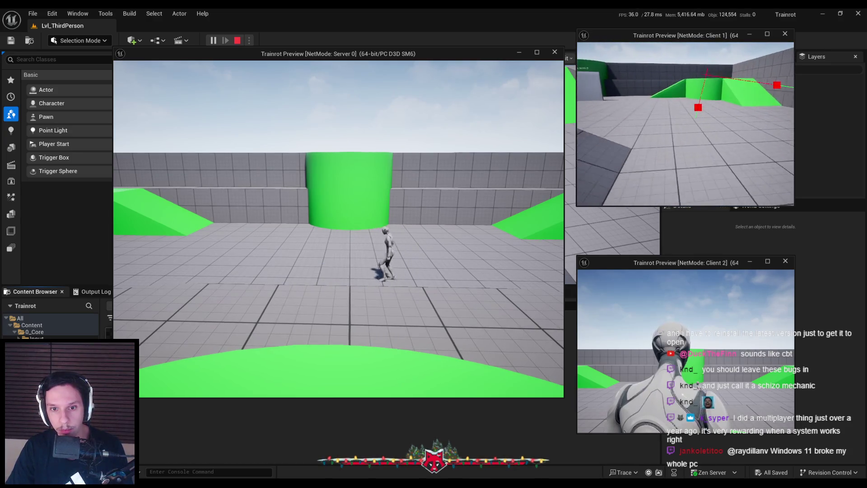
pyautogui.press('w')
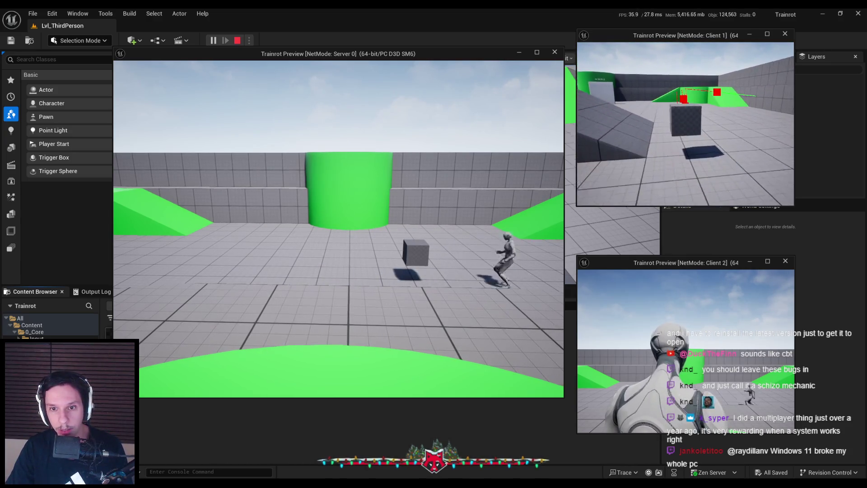
pyautogui.press('w')
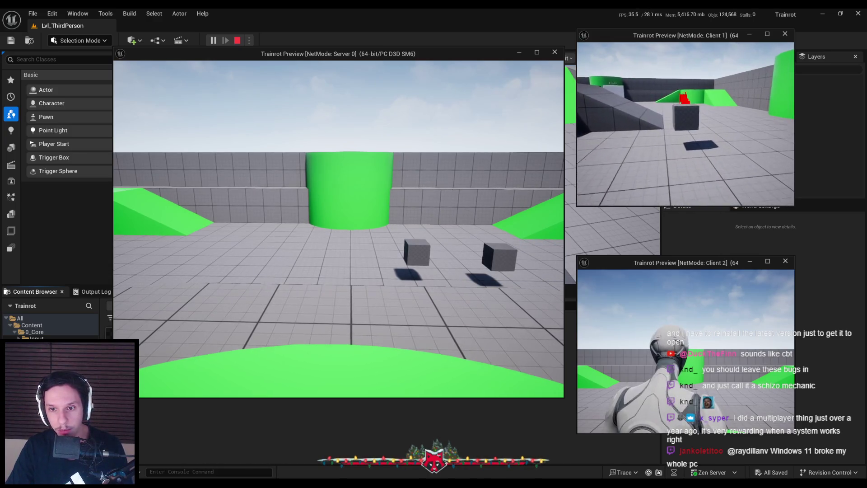
pyautogui.press('w')
pyautogui.press('w')
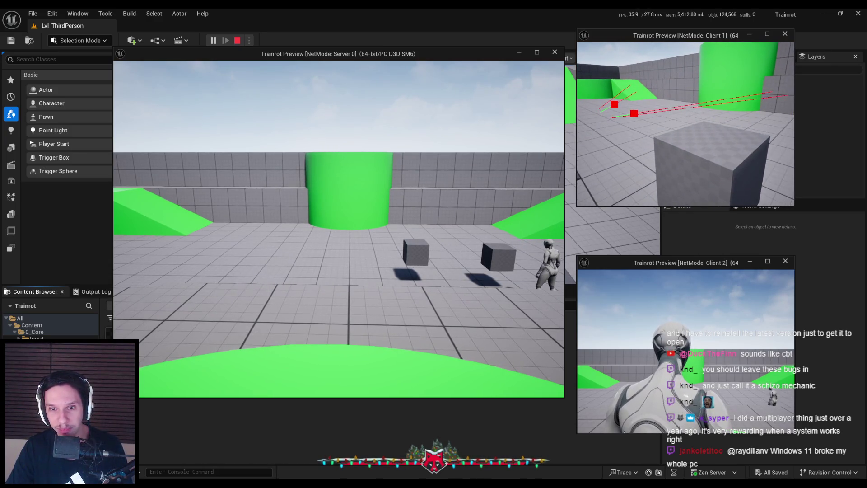
pyautogui.press('w')
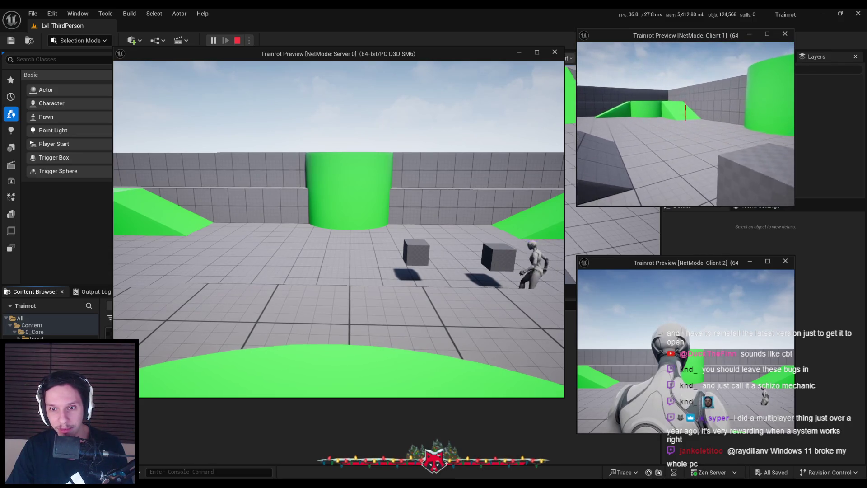
pyautogui.press('w')
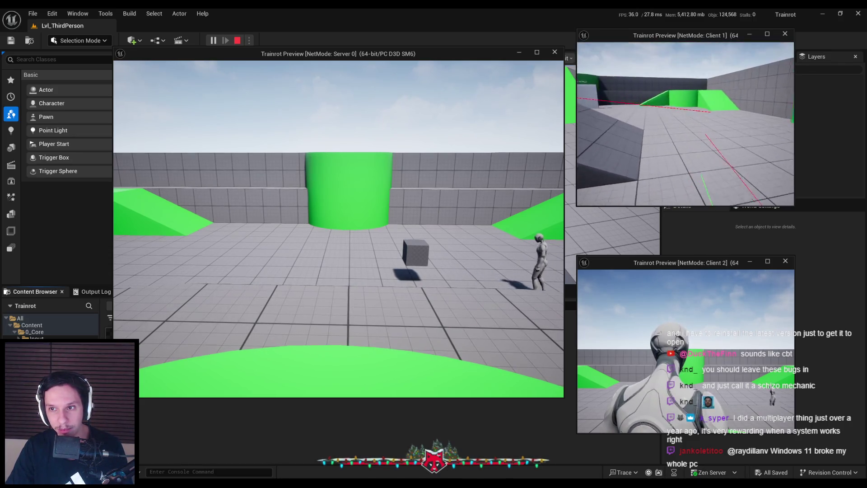
pyautogui.press('w')
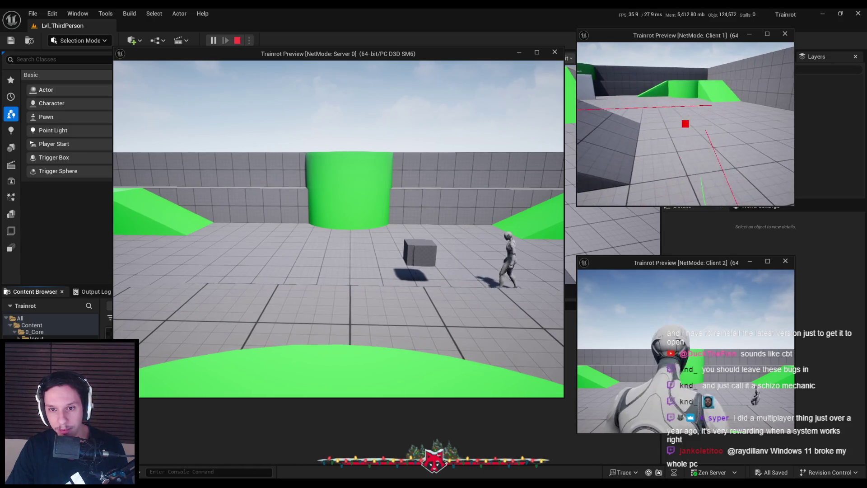
pyautogui.press('w')
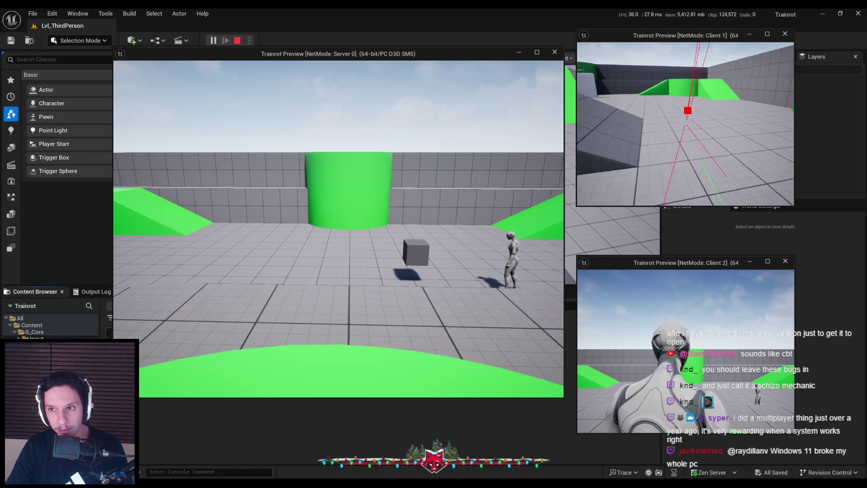
# Step: Pick up the cube as Client 1 and carry it around the arena
pyautogui.press('e')
pyautogui.press('w')
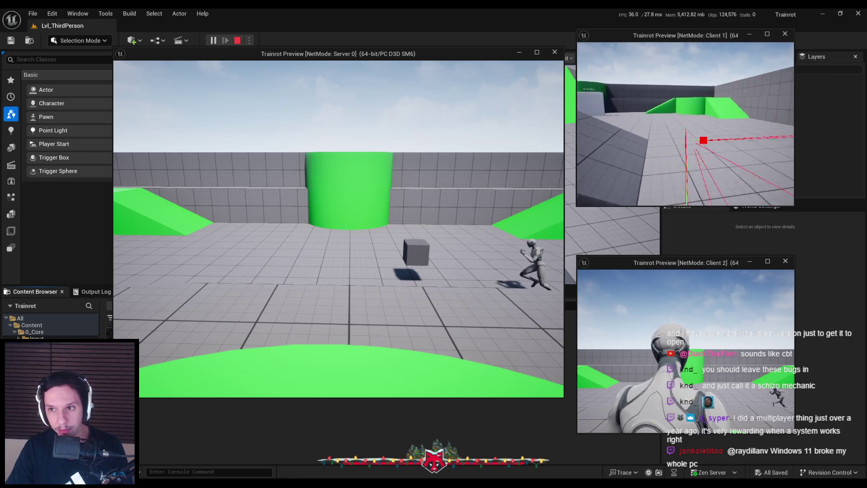
pyautogui.press('s')
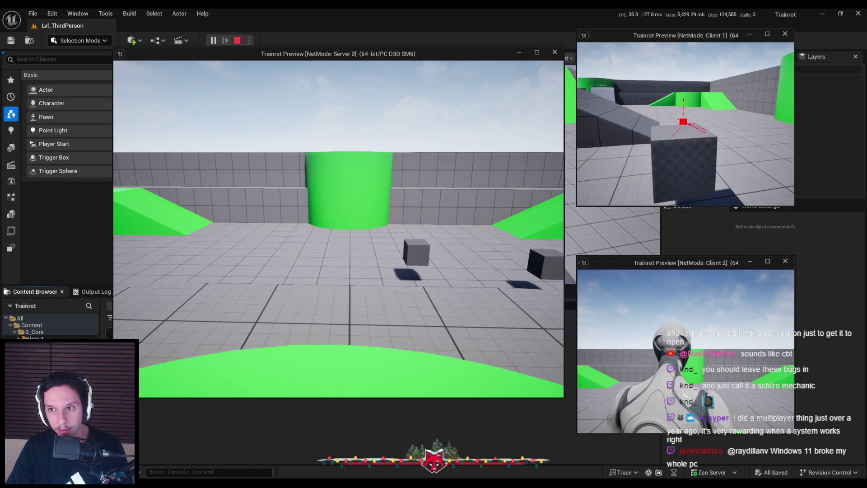
pyautogui.press('s')
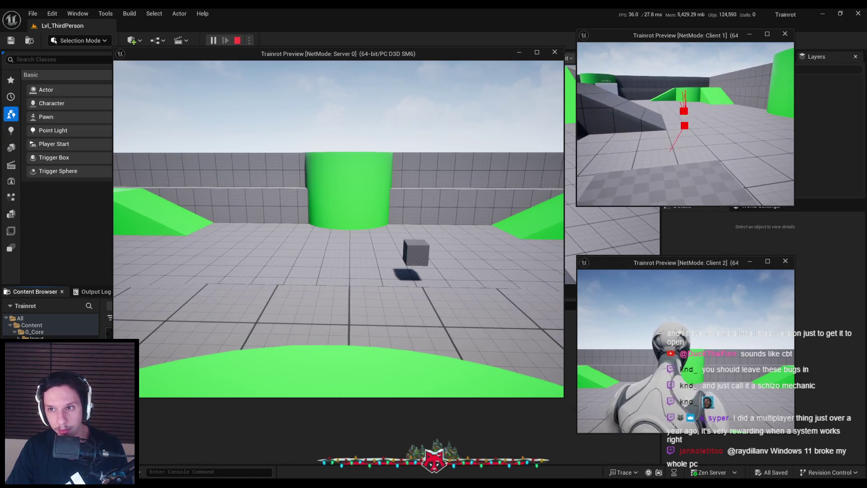
pyautogui.press('s')
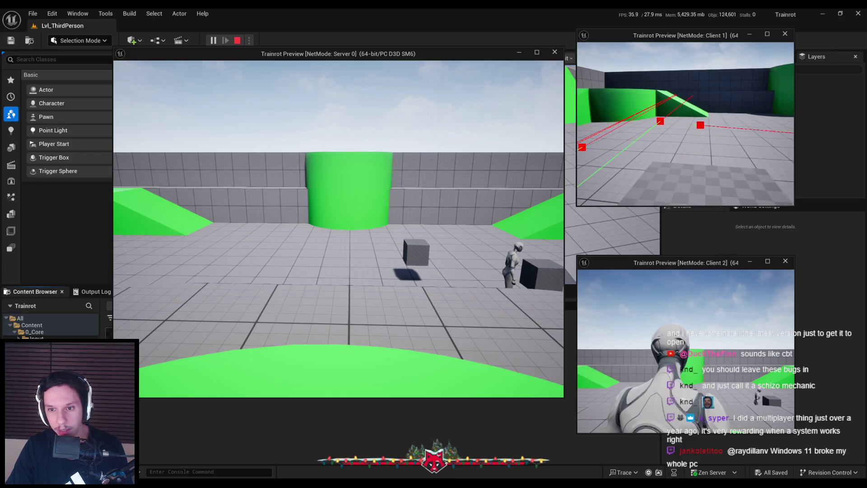
pyautogui.press('a')
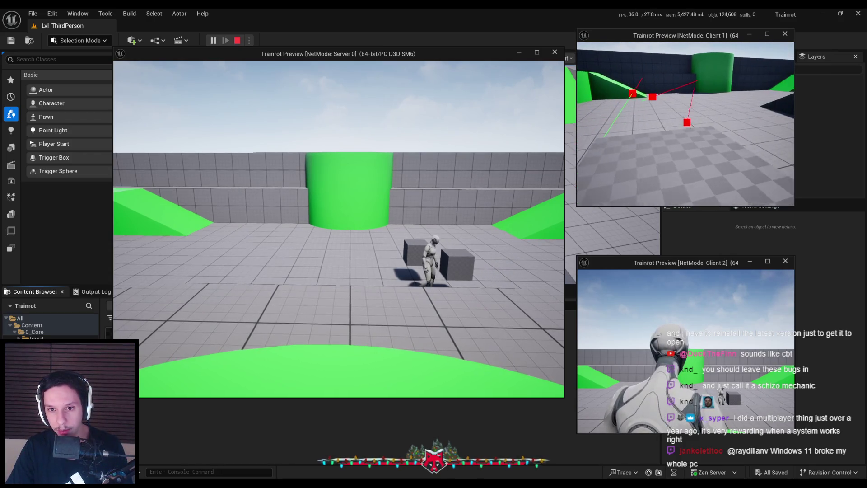
pyautogui.press('a')
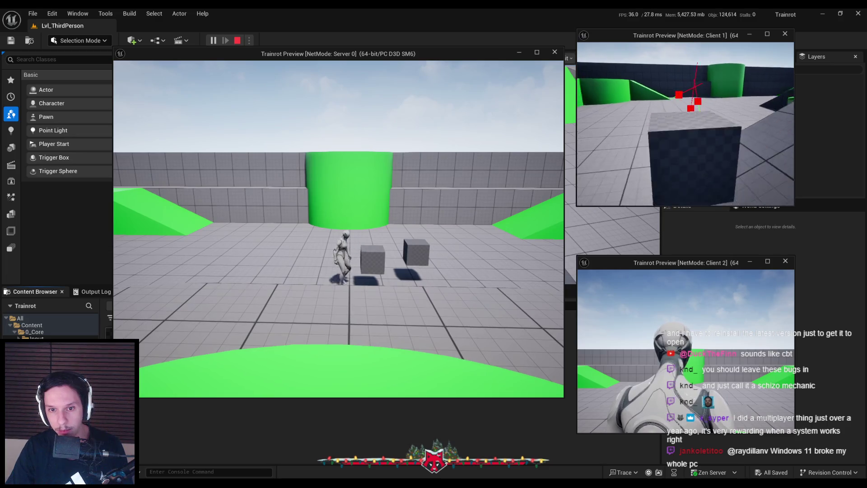
pyautogui.press('a')
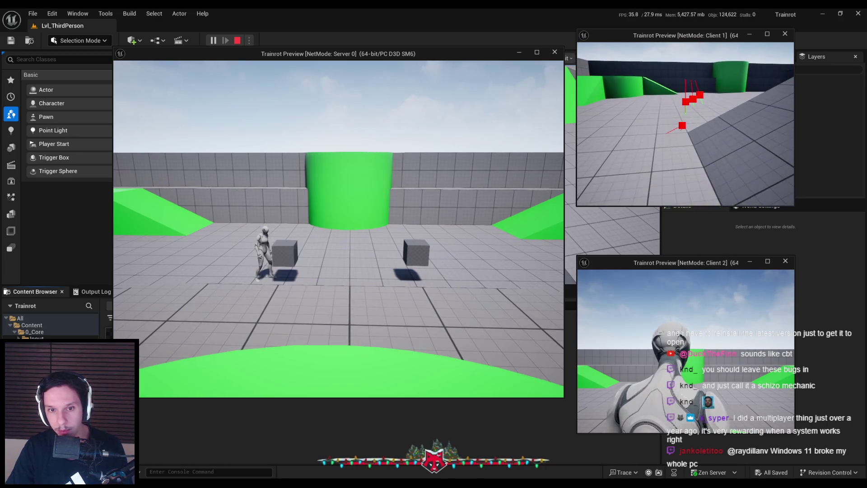
pyautogui.press('a')
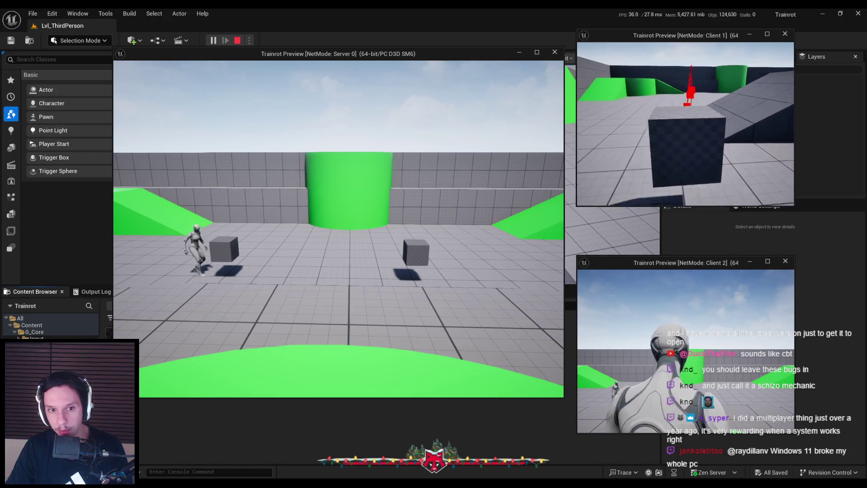
pyautogui.press('a')
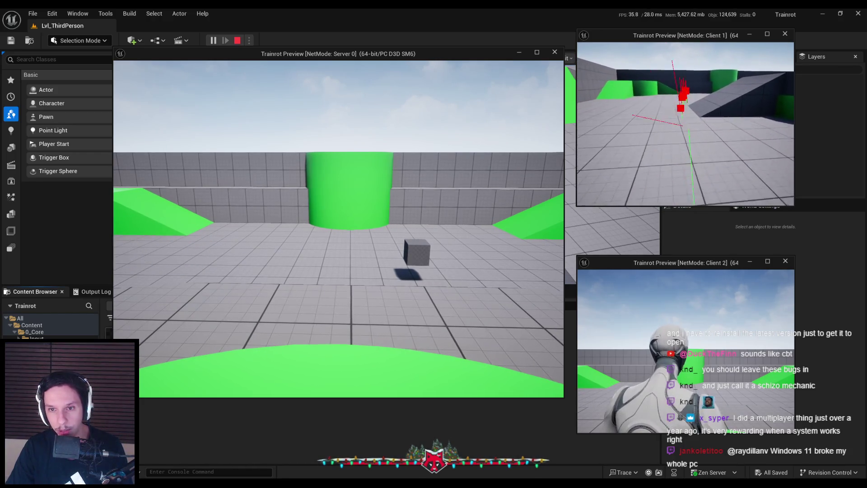
# Step: Drop the cube back into the world, walk beside it, then end the play session
pyautogui.press('d')
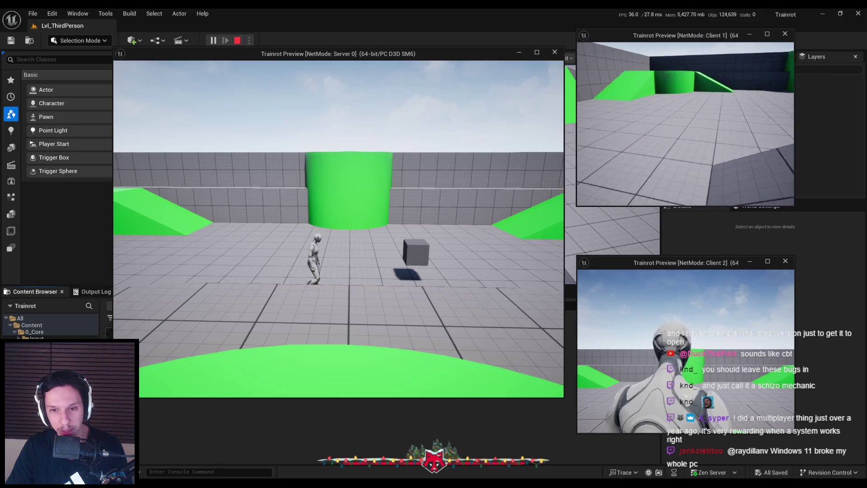
pyautogui.press('e')
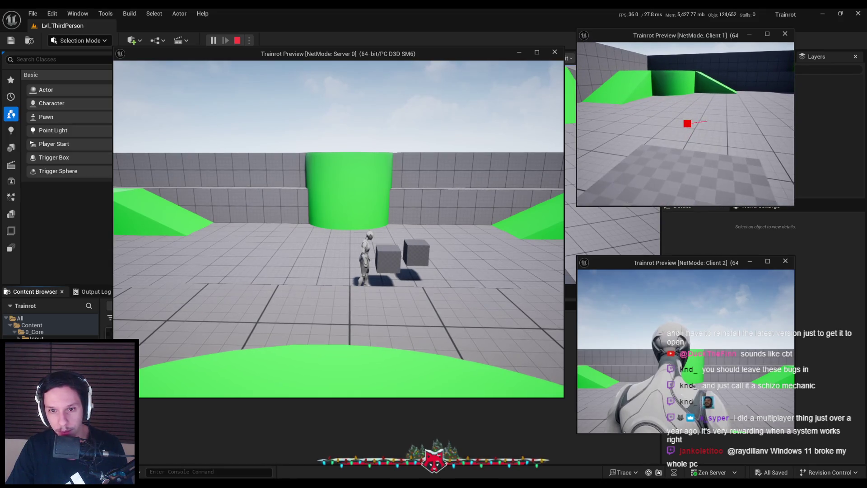
pyautogui.press('a')
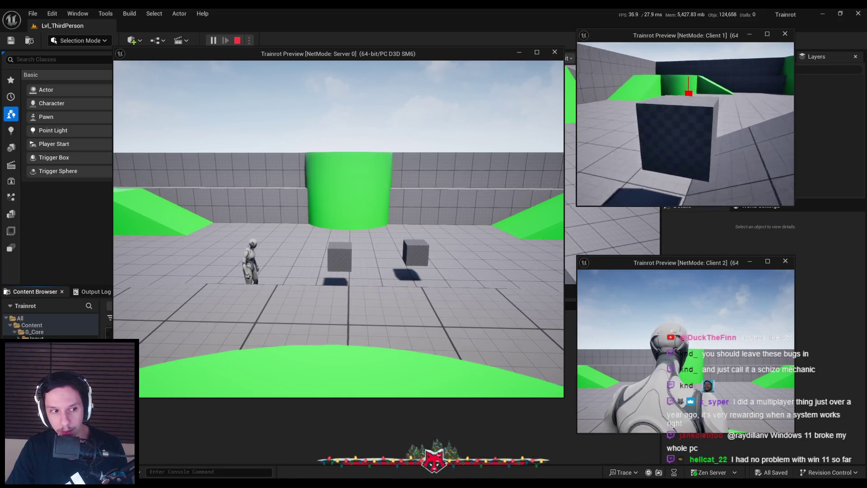
pyautogui.press('d')
pyautogui.press('a')
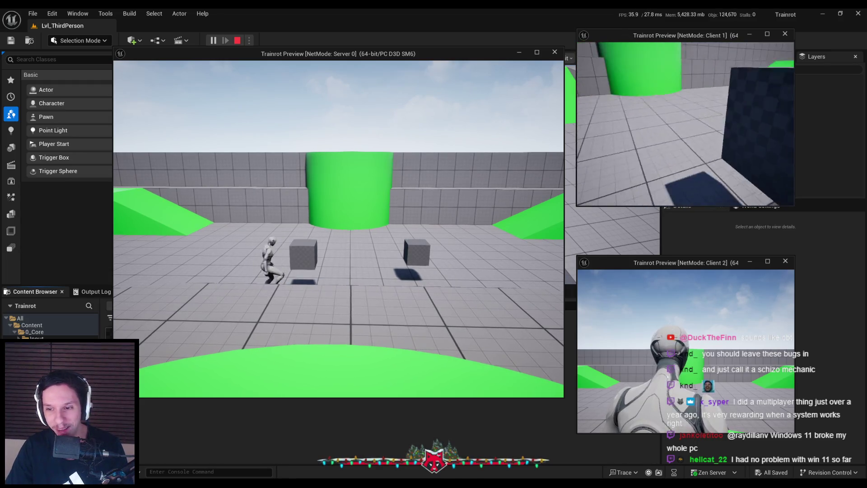
pyautogui.press('a')
pyautogui.press('d')
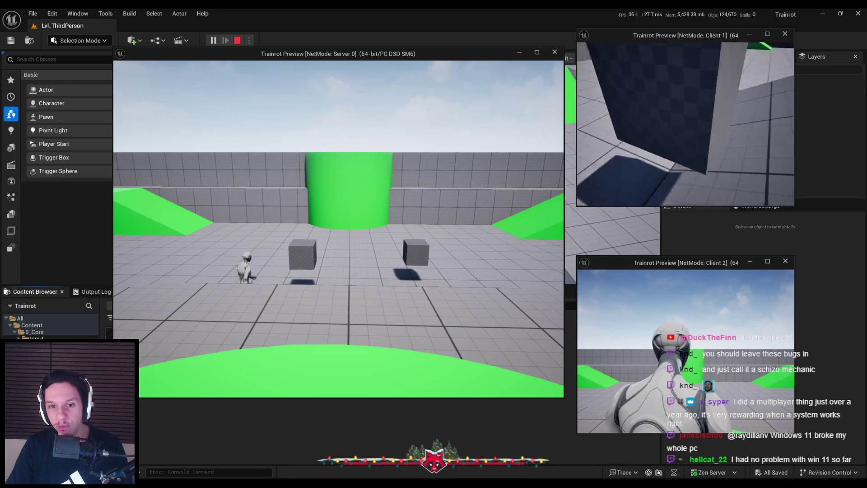
pyautogui.press('a')
pyautogui.press('Escape')
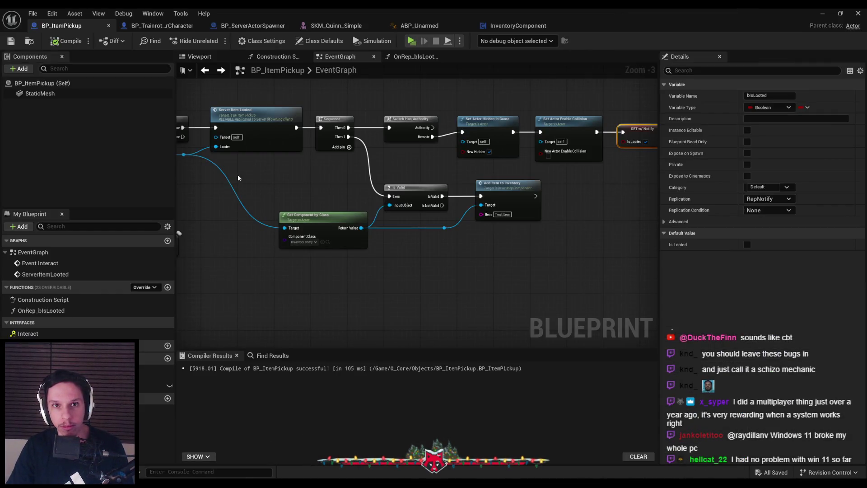
# Step: Compare BP_ItemPickup with the player character blueprint and bring up the character's event graph
pyautogui.click(170, 25)
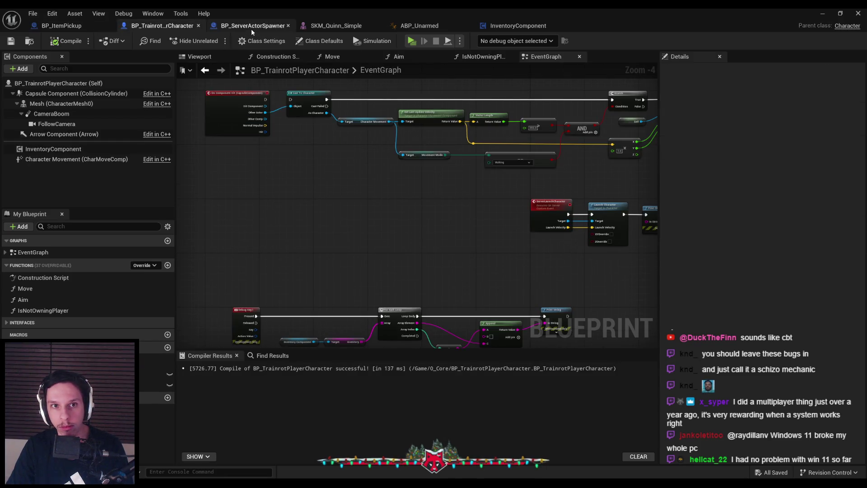
pyautogui.click(72, 26)
pyautogui.scroll(-5, 316, 189)
pyautogui.scroll(5, 312, 158)
pyautogui.scroll(-5, 324, 199)
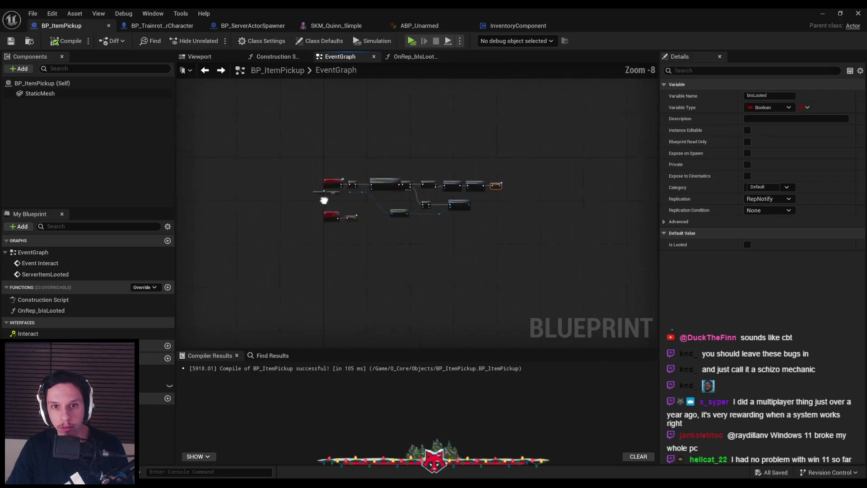
pyautogui.click(162, 25)
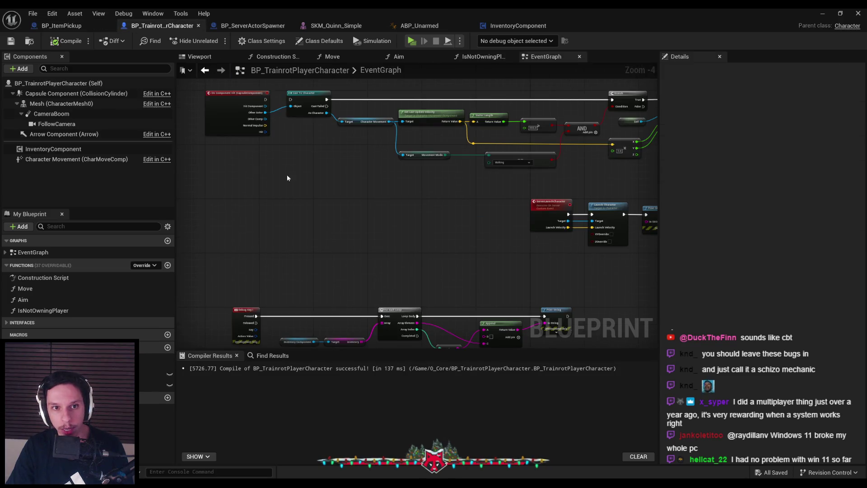
pyautogui.scroll(-3, 280, 187)
pyautogui.scroll(2, 357, 194)
pyautogui.scroll(1, 357, 194)
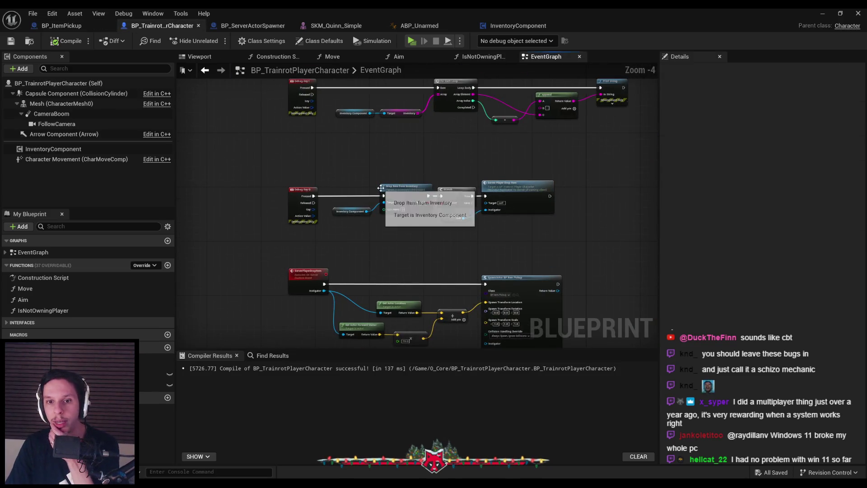
# Step: Inspect the DropItemFromInventory function and the inventory component's event graph
pyautogui.doubleClick(381, 188)
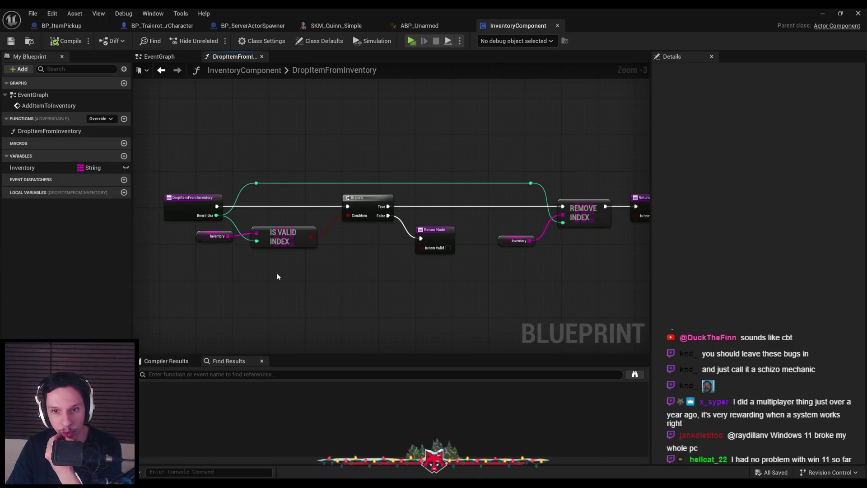
pyautogui.click(177, 56)
pyautogui.click(235, 58)
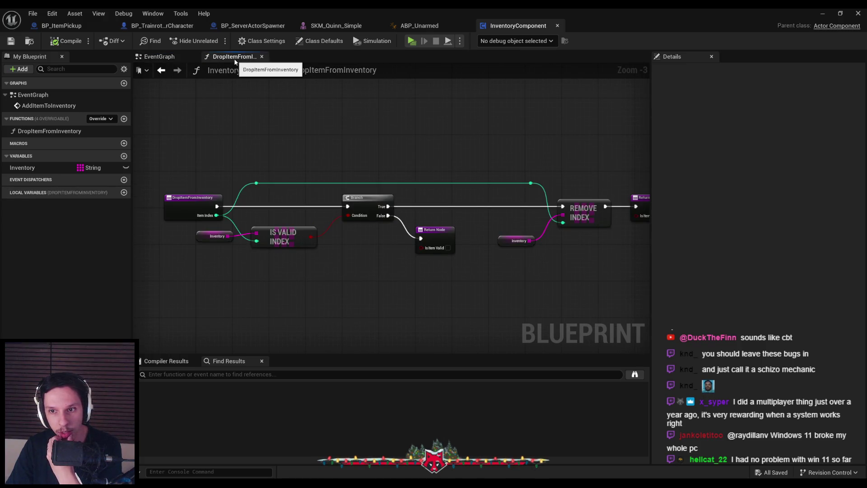
pyautogui.click(85, 25)
pyautogui.click(158, 26)
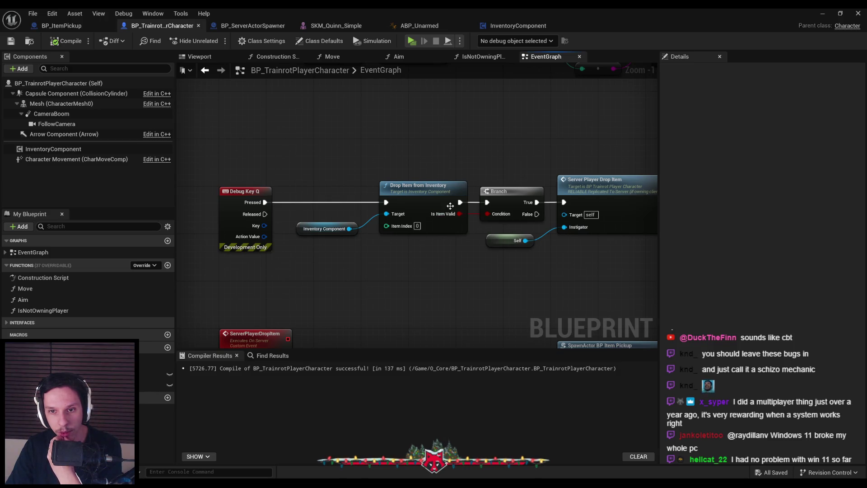
# Step: Locate the drop item nodes and disconnect Interact's output from Server Interact Call
pyautogui.moveTo(590, 296)
pyautogui.mouseDown()
pyautogui.moveTo(514, 272)
pyautogui.moveTo(523, 166)
pyautogui.moveTo(509, 339)
pyautogui.mouseUp()
pyautogui.scroll(-1, 514, 273)
pyautogui.scroll(-1, 522, 210)
pyautogui.scroll(-2, 402, 228)
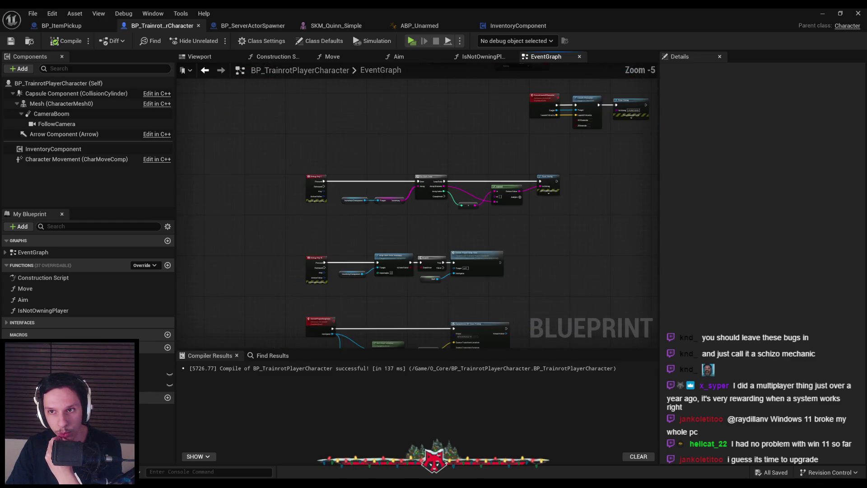
pyautogui.scroll(1, 401, 231)
pyautogui.scroll(2, 332, 297)
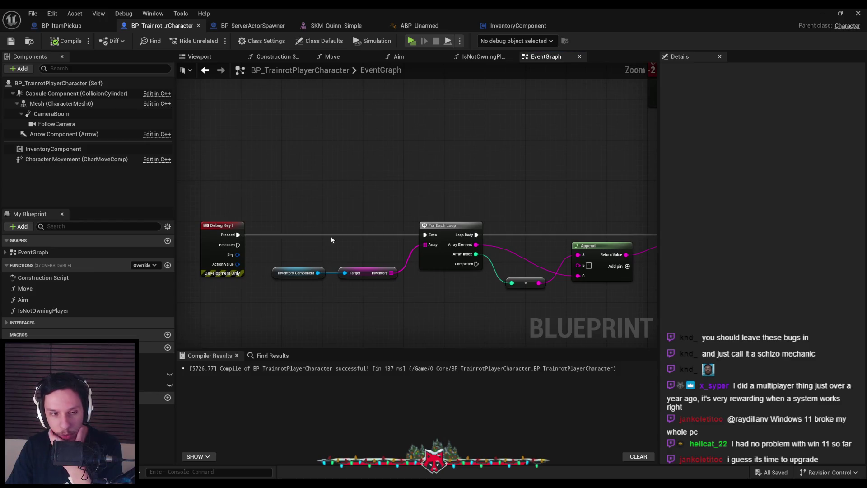
pyautogui.scroll(-3, 330, 196)
pyautogui.scroll(-4, 360, 286)
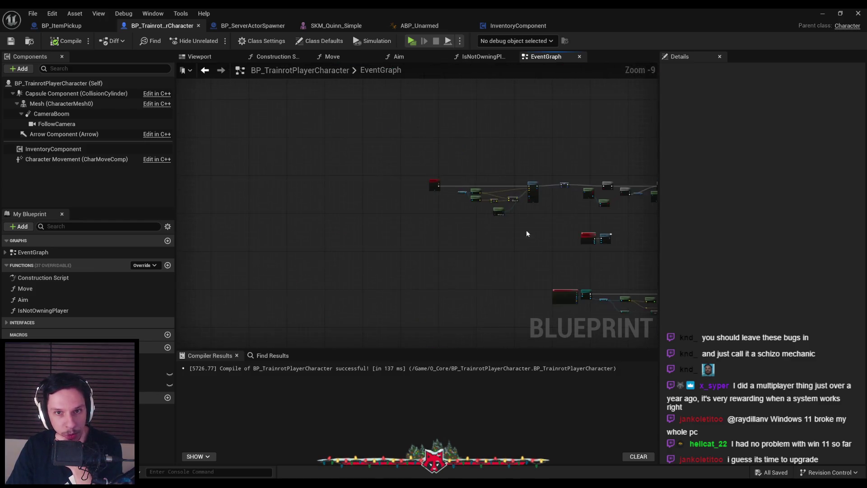
pyautogui.scroll(5, 530, 242)
pyautogui.scroll(3, 294, 183)
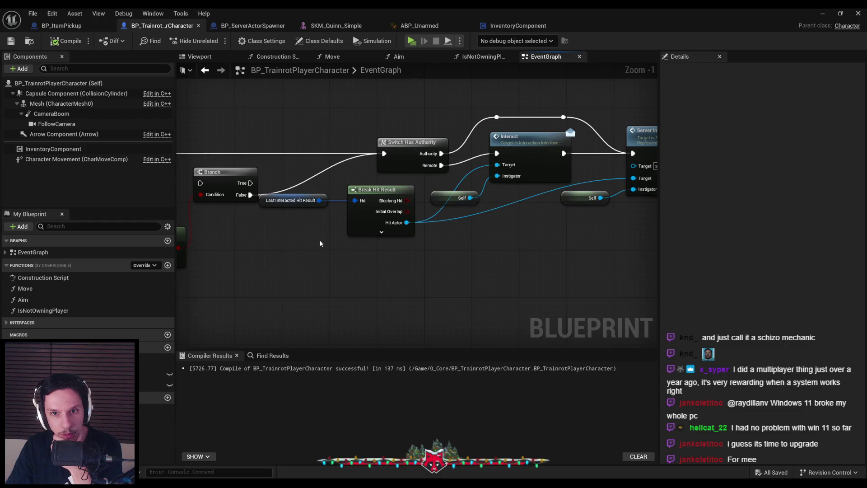
pyautogui.scroll(-1, 320, 243)
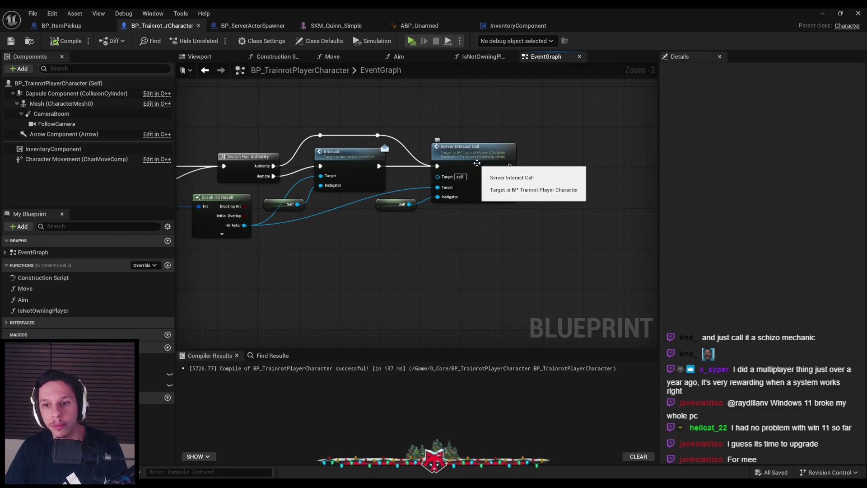
pyautogui.scroll(2, 400, 157)
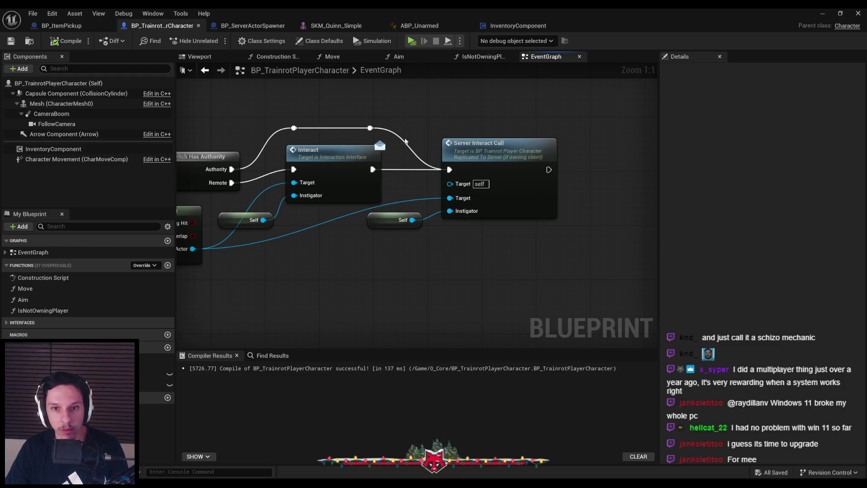
pyautogui.keyDown('alt'); pyautogui.click(390, 171); pyautogui.keyUp('alt')
# Step: Run a play test with a server and two clients, then stop it
pyautogui.click(820, 14)
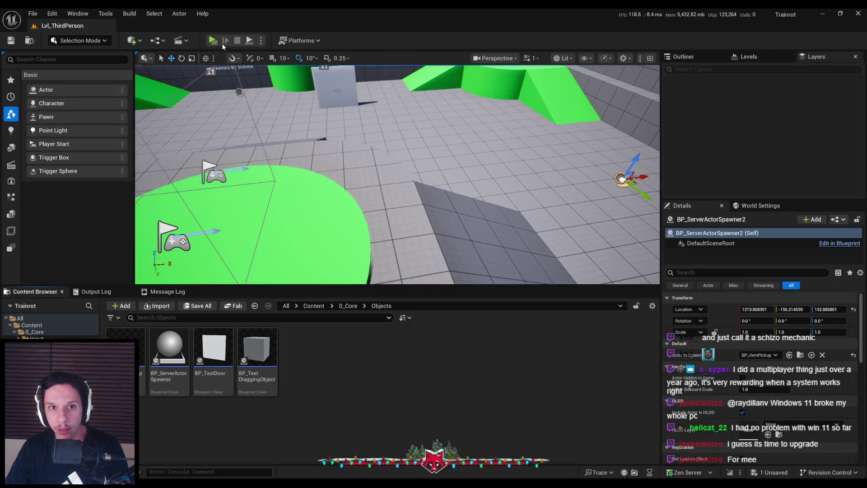
pyautogui.click(222, 43)
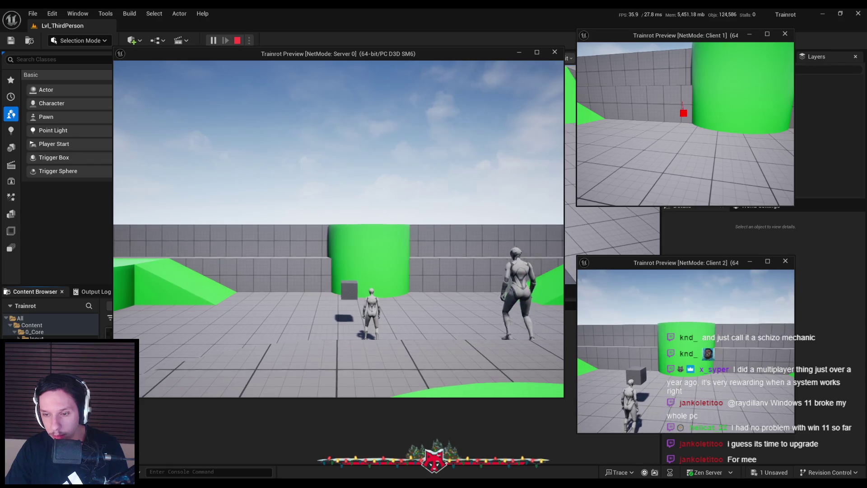
pyautogui.press('Escape')
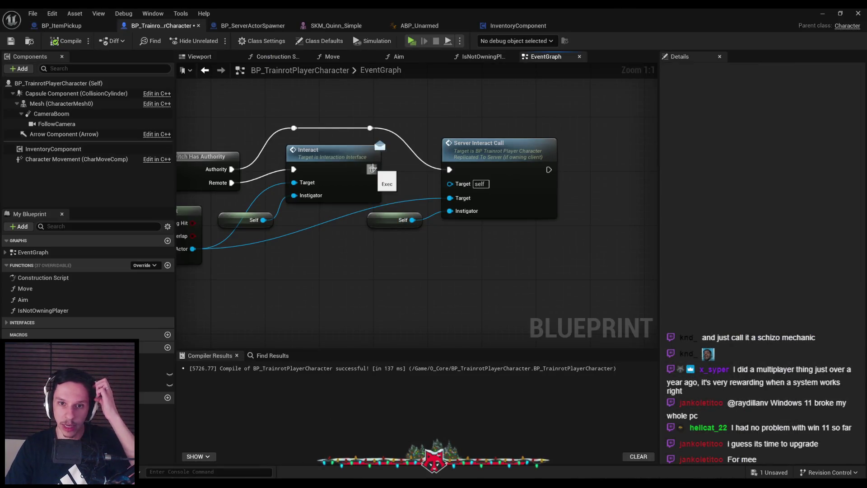
# Step: Reconnect Interact's exec output to Server Interact Call, then compile and save the character Blueprint
pyautogui.scroll(-2, 408, 178)
pyautogui.moveTo(459, 175); pyautogui.dragTo(455, 174)
pyautogui.click(66, 41)
pyautogui.hotkey('ctrl', 's')
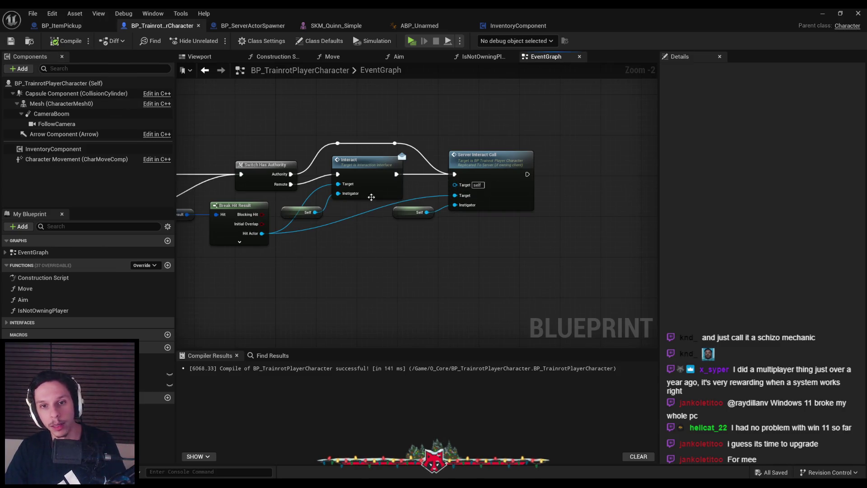
# Step: Review the ServerInteractCall event definition and the surrounding interaction and hit-detection nodes
pyautogui.click(369, 175)
pyautogui.scroll(2, 369, 175)
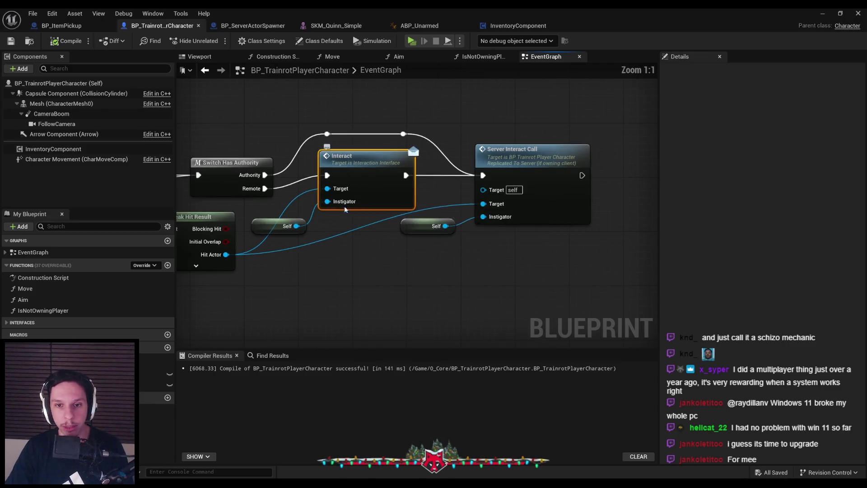
pyautogui.doubleClick(490, 203)
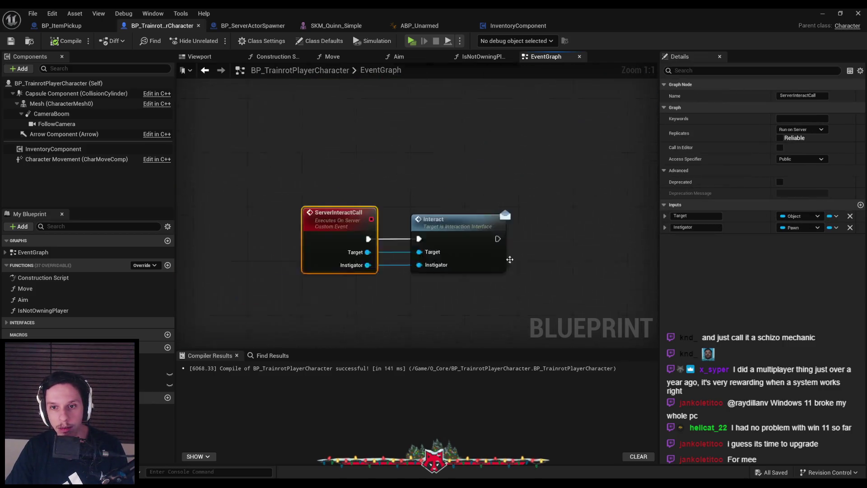
pyautogui.click(438, 269)
pyautogui.hotkey('alt', 'Left')
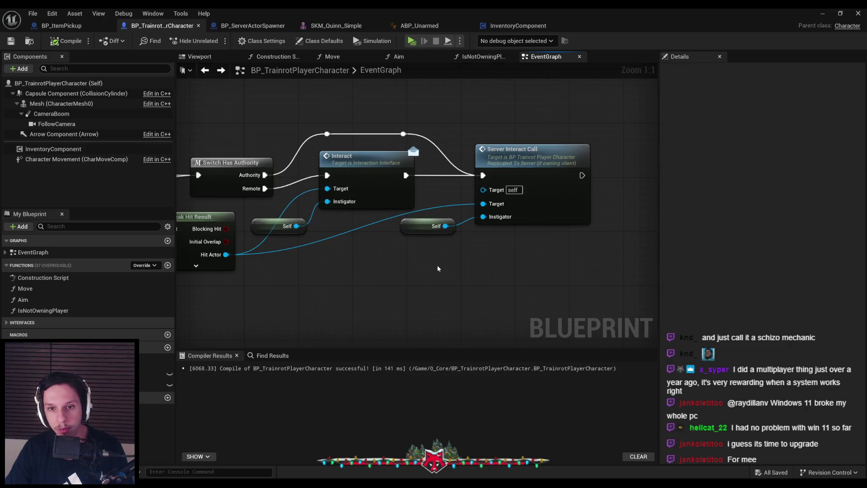
pyautogui.moveTo(327, 220)
pyautogui.mouseDown()
pyautogui.moveTo(375, 226)
pyautogui.moveTo(376, 236)
pyautogui.mouseUp()
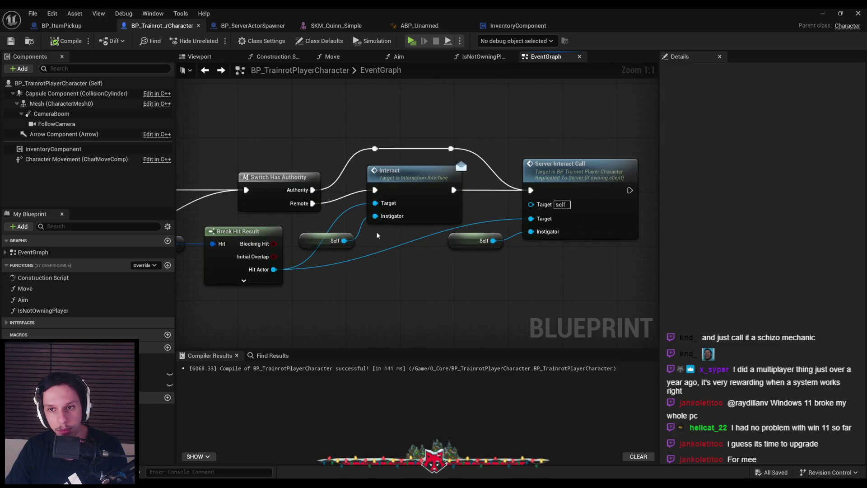
pyautogui.scroll(-4, 377, 235)
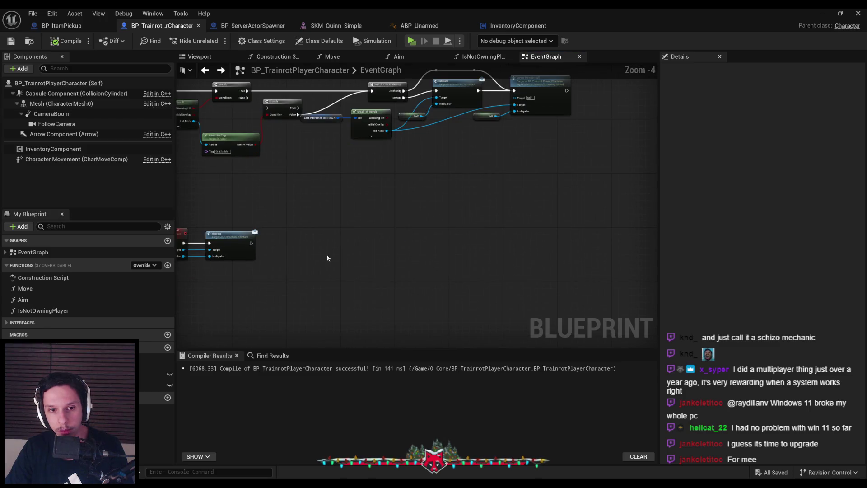
pyautogui.scroll(-3, 316, 249)
pyautogui.scroll(4, 272, 234)
pyautogui.moveTo(273, 235); pyautogui.dragTo(504, 192)
pyautogui.scroll(-2, 504, 191)
# Step: Compare the BP_ItemPickup graph with the character's trace and branch nodes, then return to the level editor
pyautogui.click(61, 26)
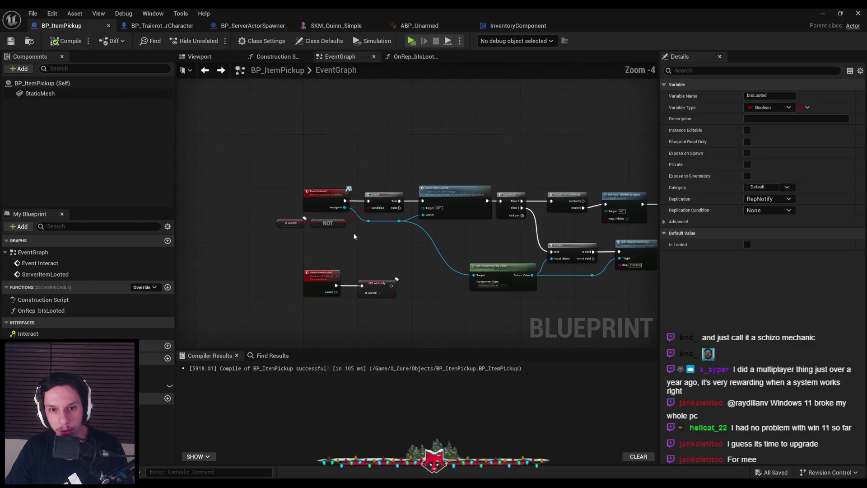
pyautogui.scroll(4, 354, 236)
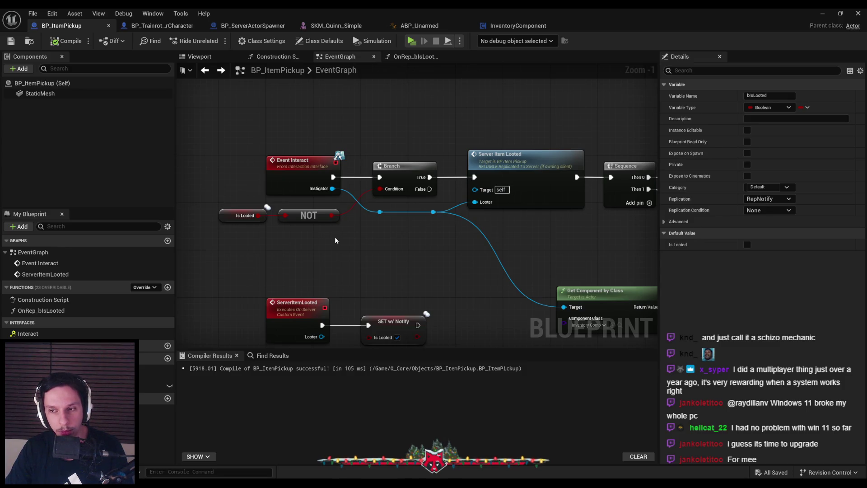
pyautogui.click(162, 25)
pyautogui.scroll(2, 362, 199)
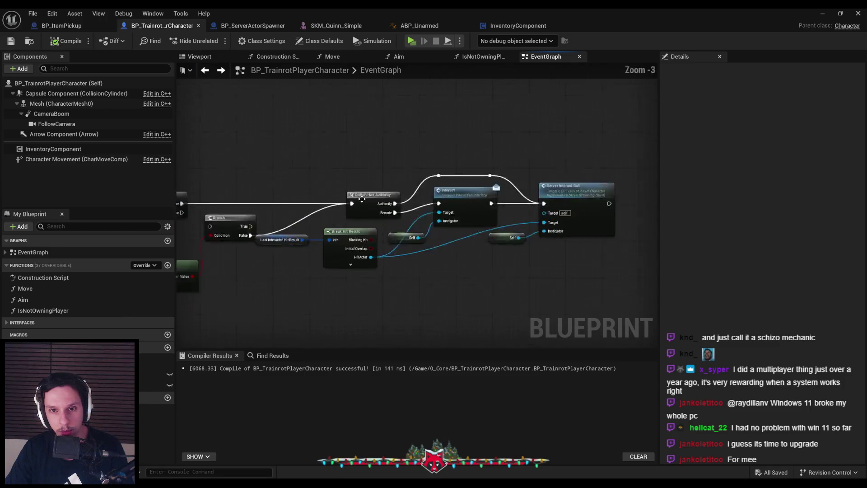
pyautogui.scroll(3, 362, 198)
pyautogui.scroll(-3, 384, 208)
pyautogui.scroll(2, 407, 217)
pyautogui.scroll(-2, 421, 226)
pyautogui.moveTo(422, 227); pyautogui.dragTo(507, 203)
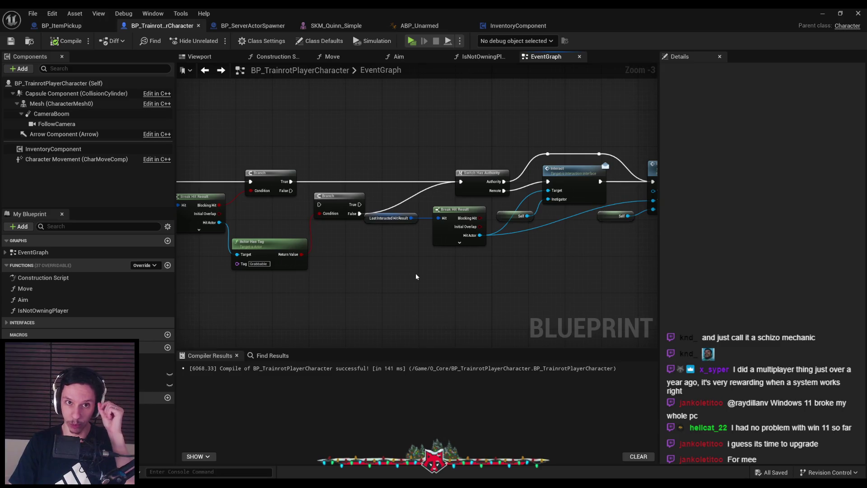
pyautogui.click(833, 13)
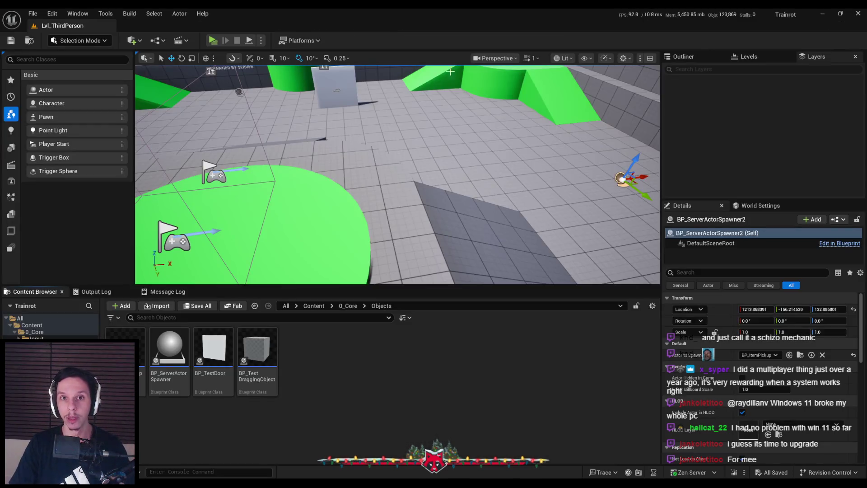
# Step: Start the server-plus-two-clients play test and walk Client 1's character around toward the grey cubes
pyautogui.hotkey('alt', 'p')
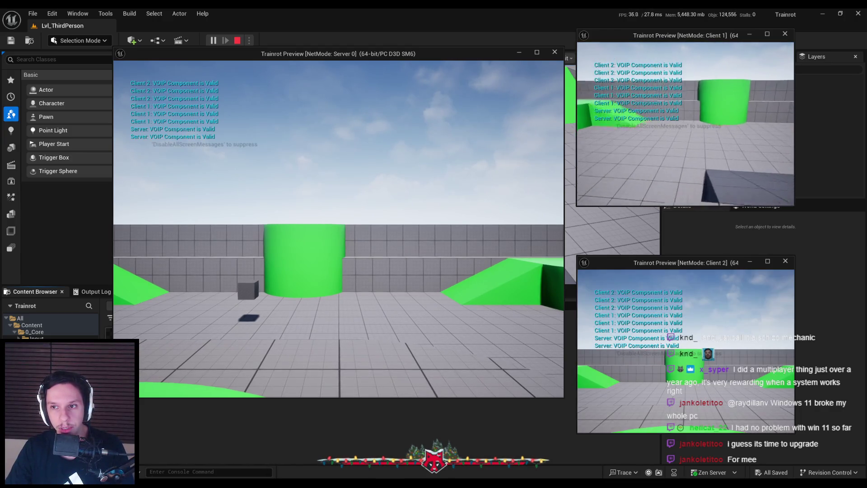
pyautogui.press('w')
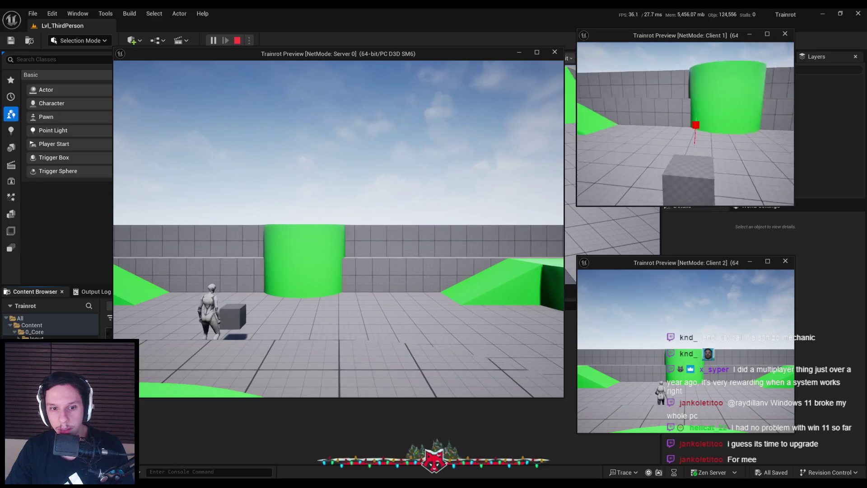
pyautogui.press('w')
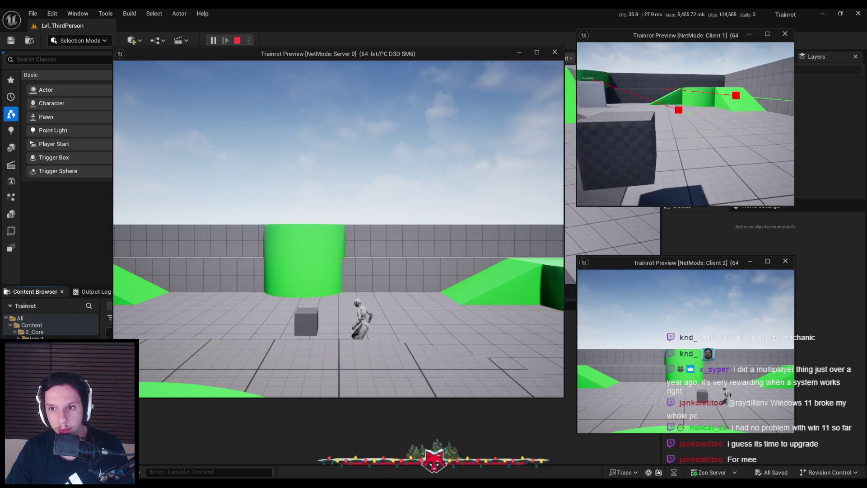
pyautogui.press('w')
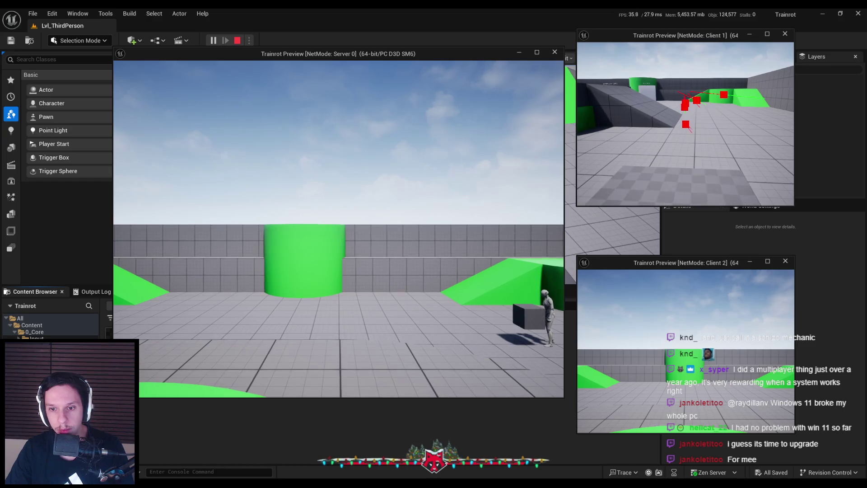
pyautogui.press('w')
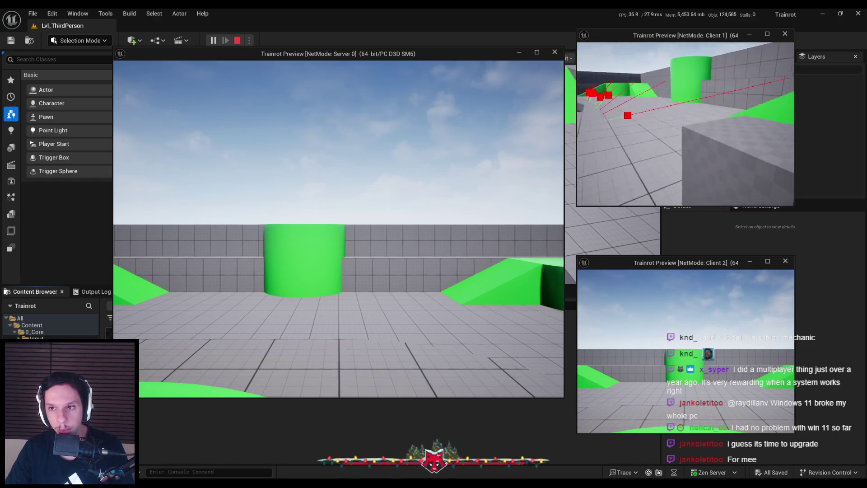
pyautogui.press('w')
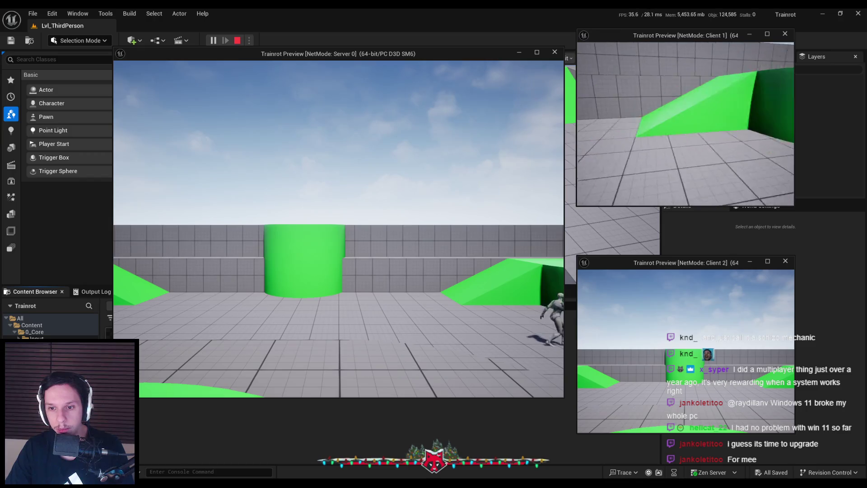
pyautogui.press('w')
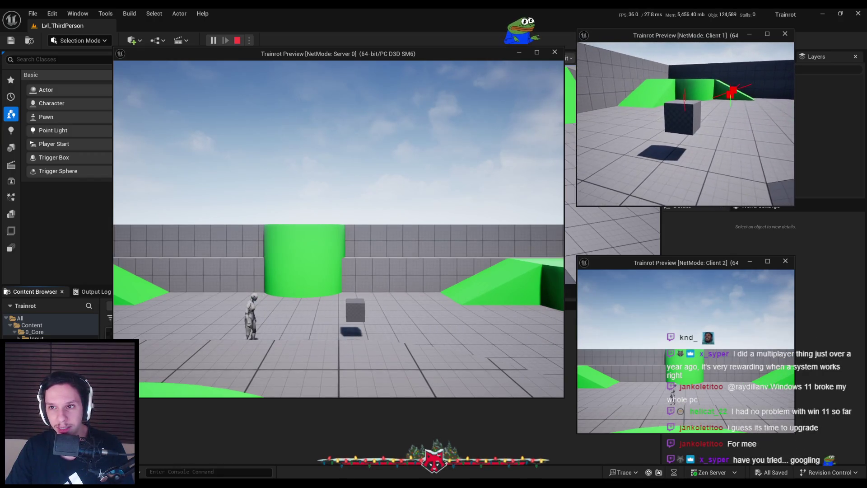
pyautogui.press('w')
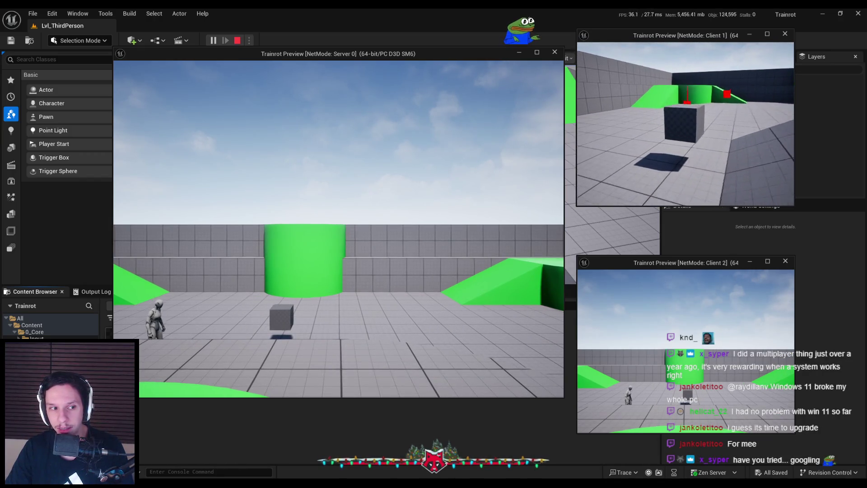
pyautogui.press('w')
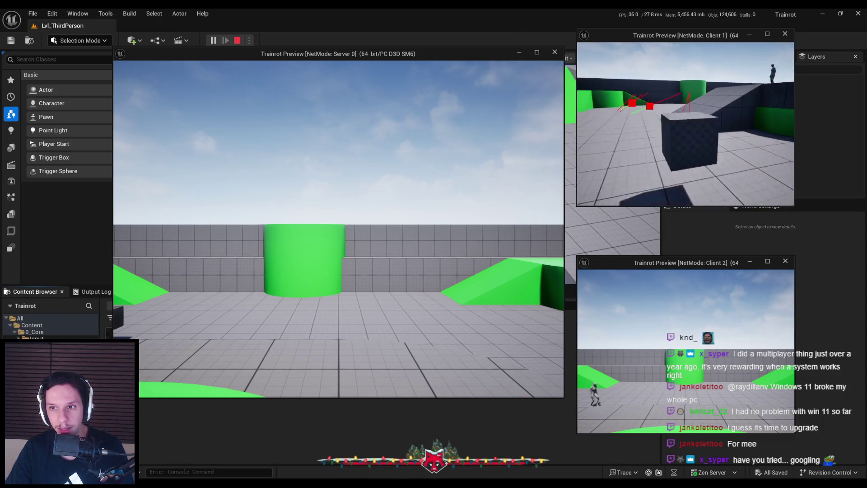
pyautogui.press('w')
pyautogui.press('w')
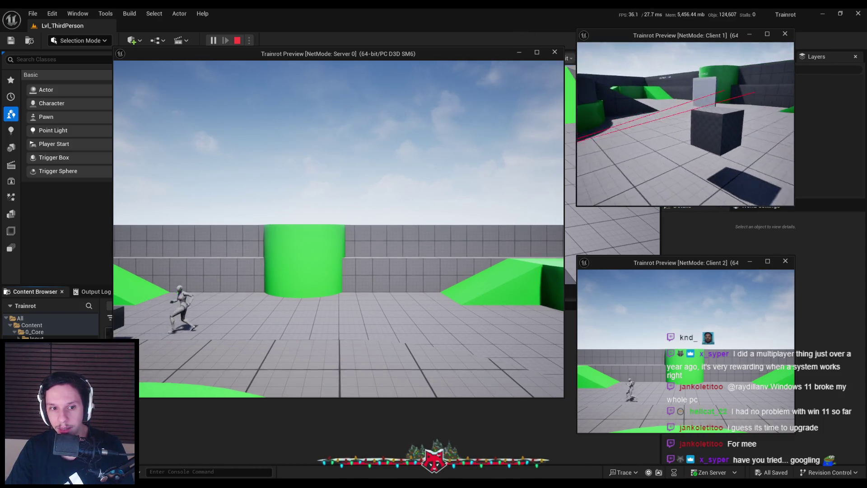
pyautogui.press('w')
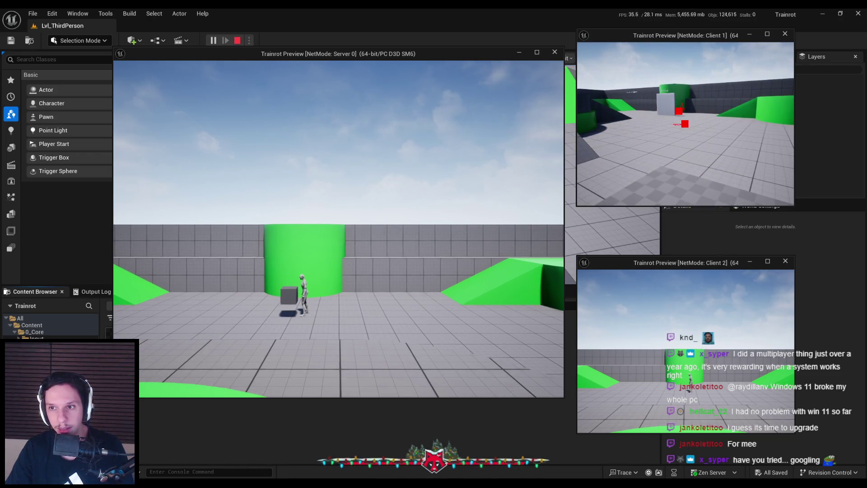
pyautogui.press('w')
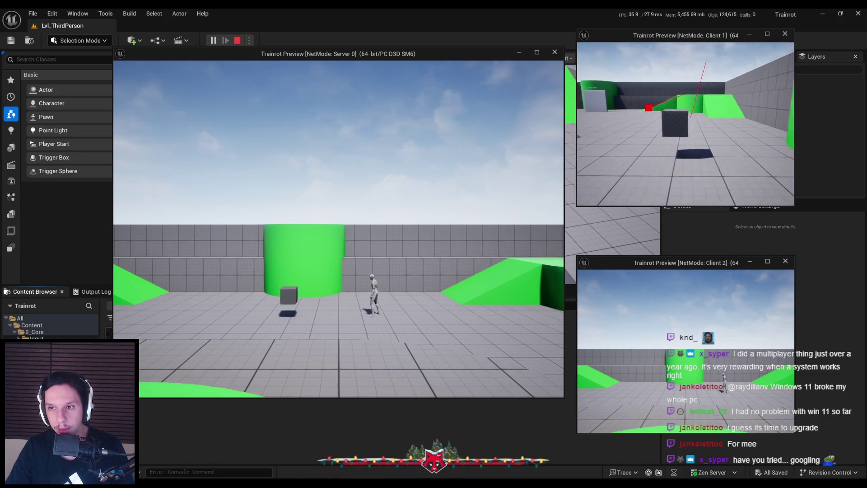
pyautogui.press('w')
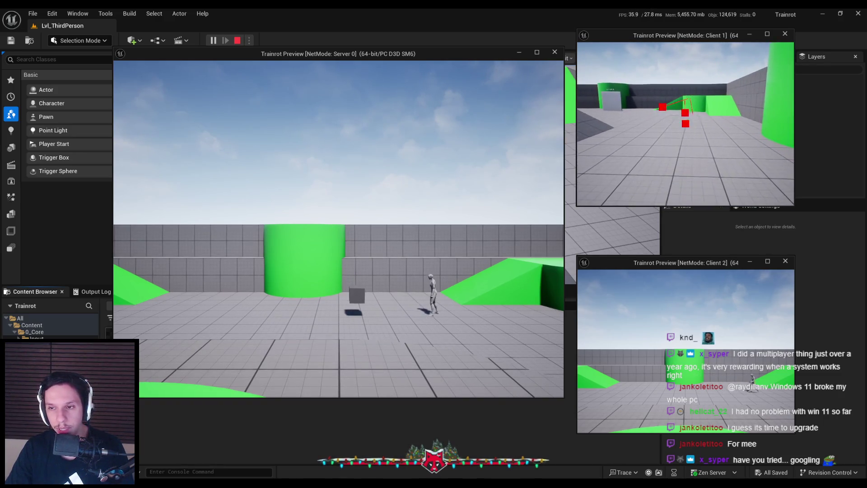
pyautogui.press('w')
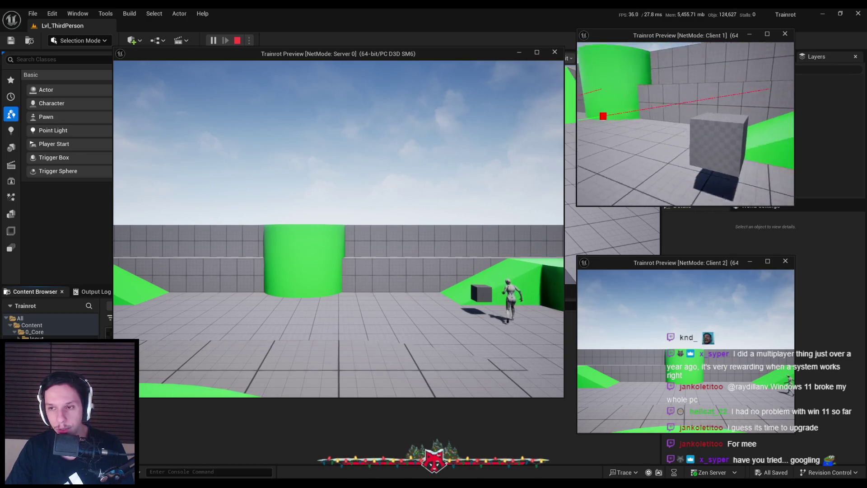
pyautogui.press('w')
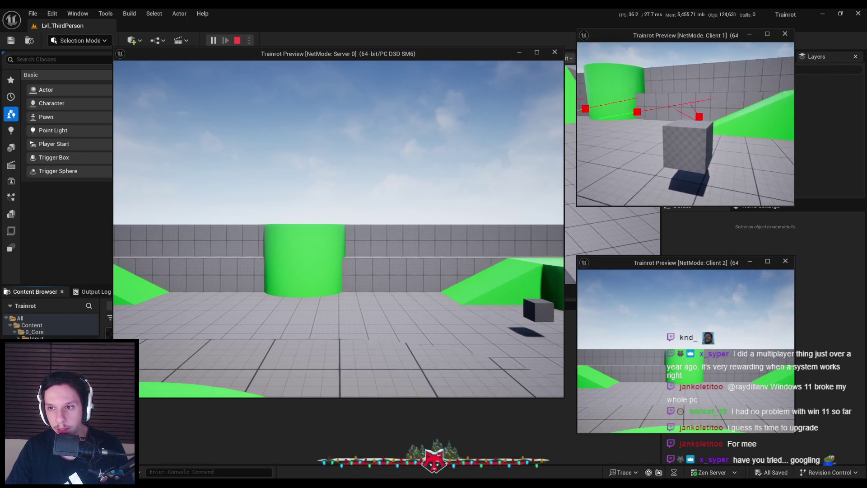
pyautogui.press('w')
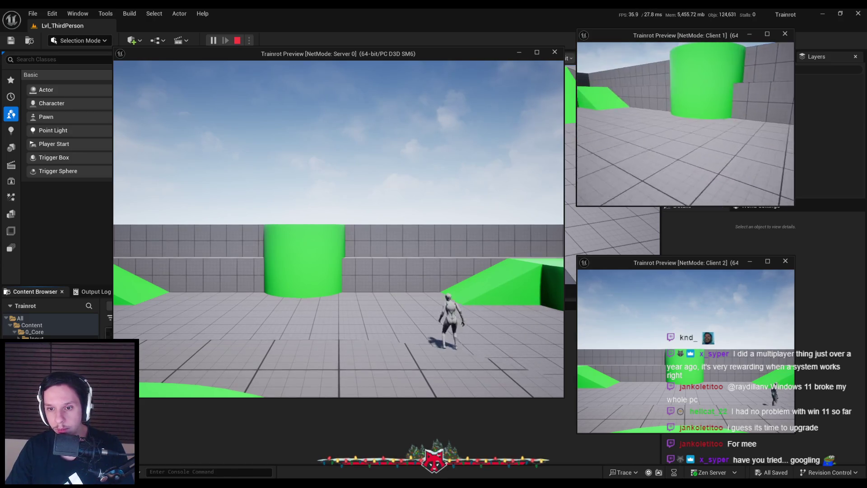
pyautogui.press('w')
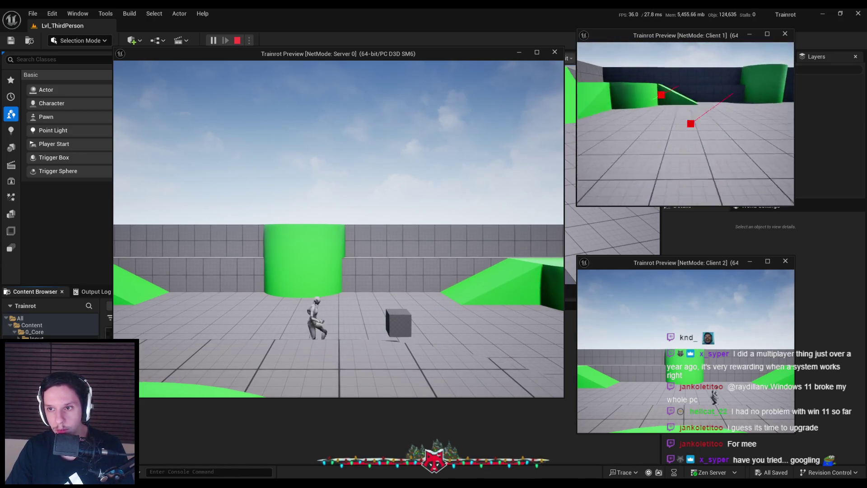
pyautogui.press('w')
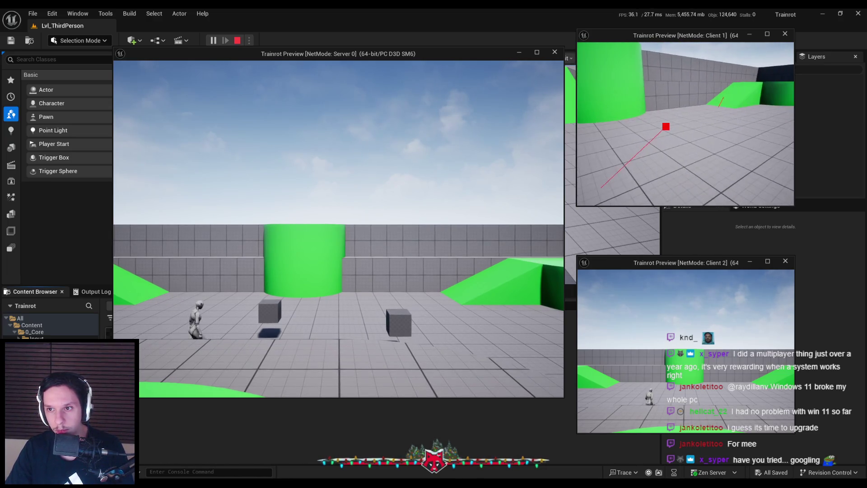
# Step: Pick up, carry and drop a grey cube several times with Client 1, then stop the session
pyautogui.press('e')
pyautogui.press('w')
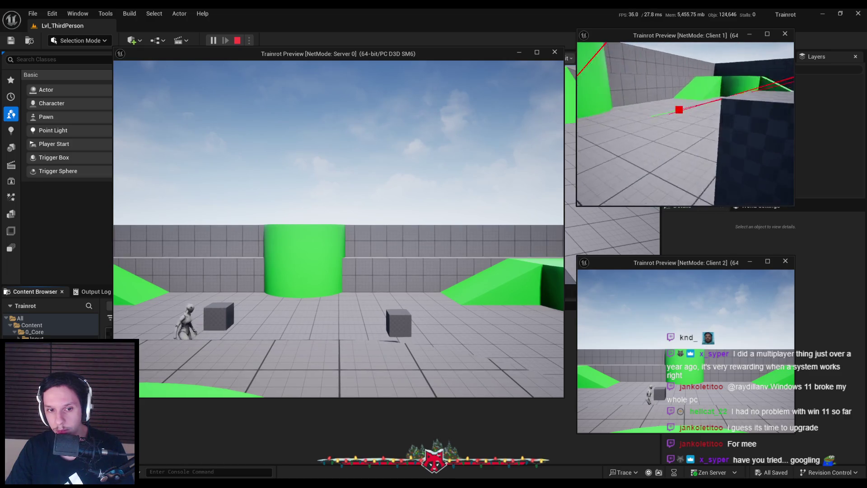
pyautogui.press('e')
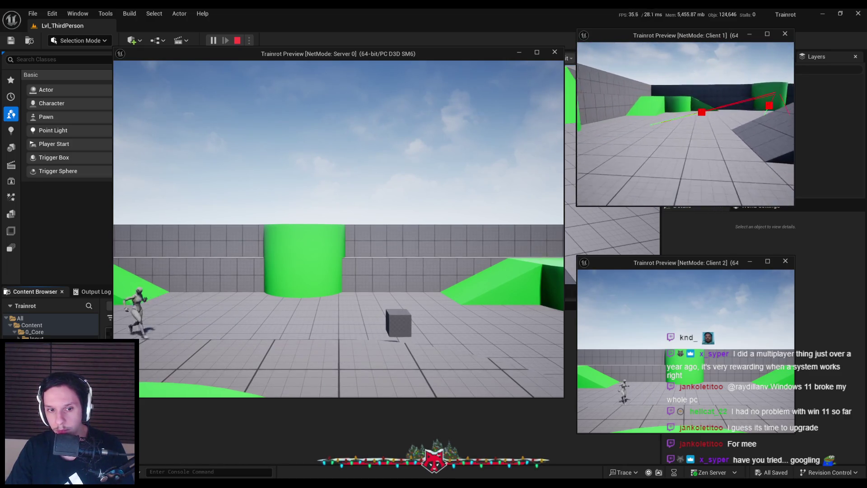
pyautogui.press('e')
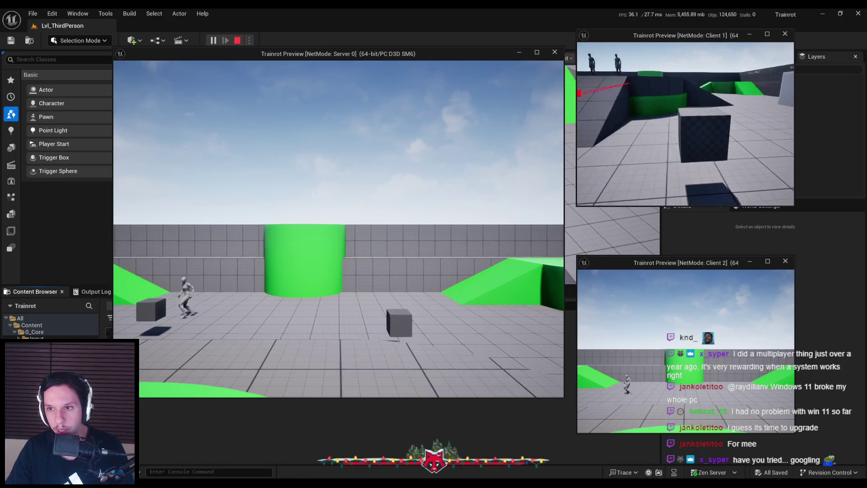
pyautogui.press('w')
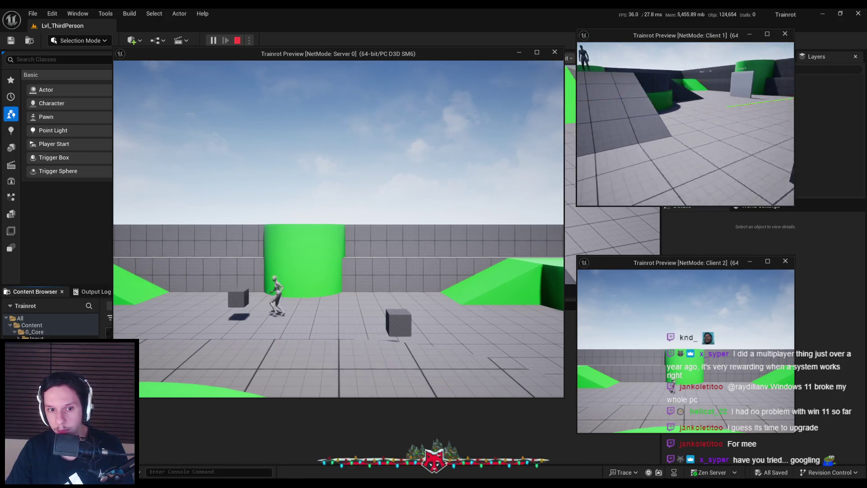
pyautogui.press('e')
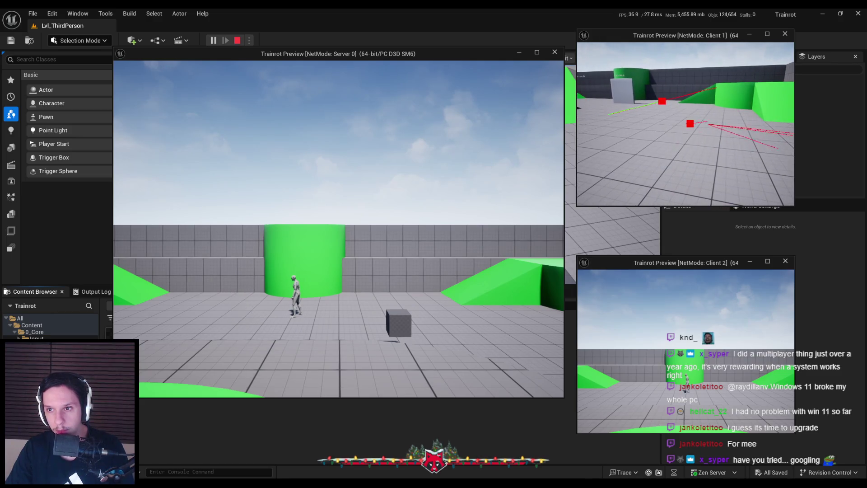
pyautogui.press('e')
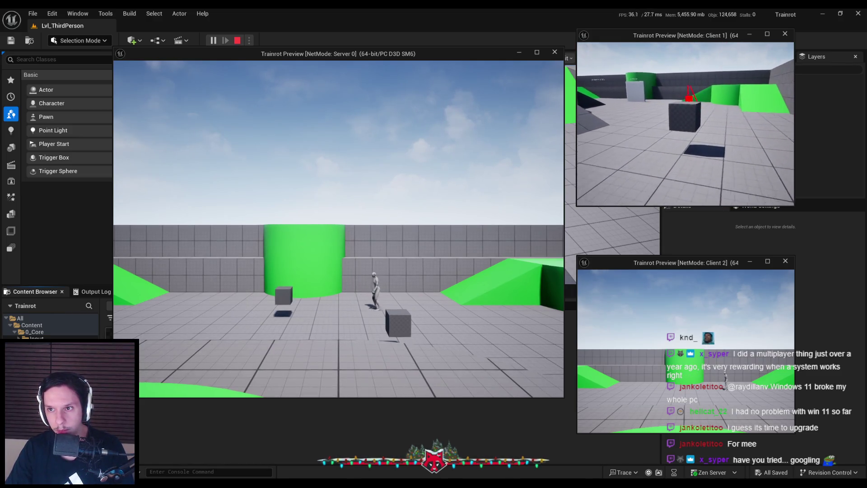
pyautogui.press('e')
pyautogui.press('e')
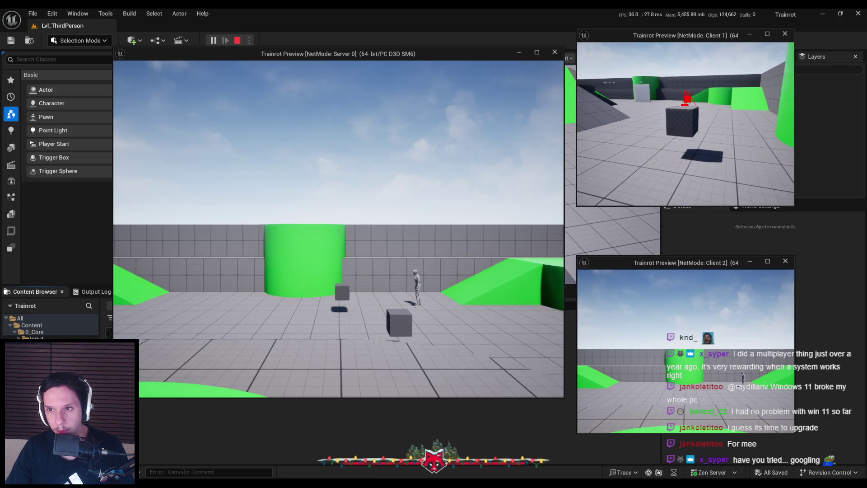
pyautogui.press('w')
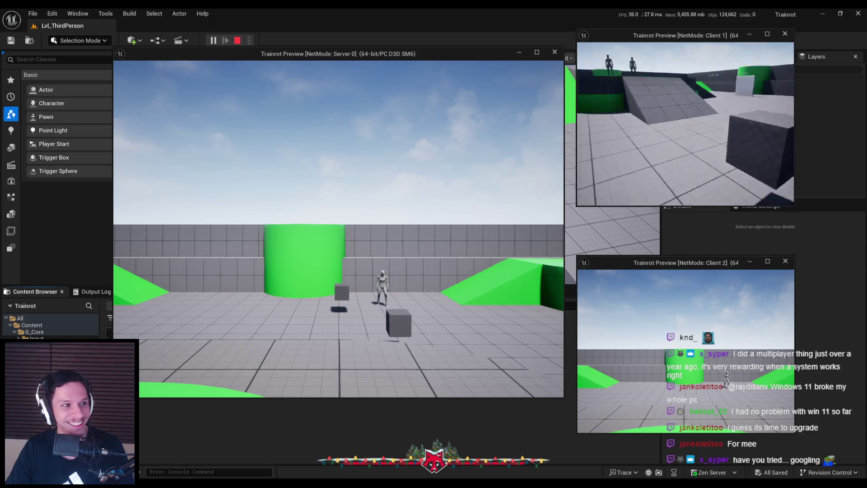
pyautogui.press('s')
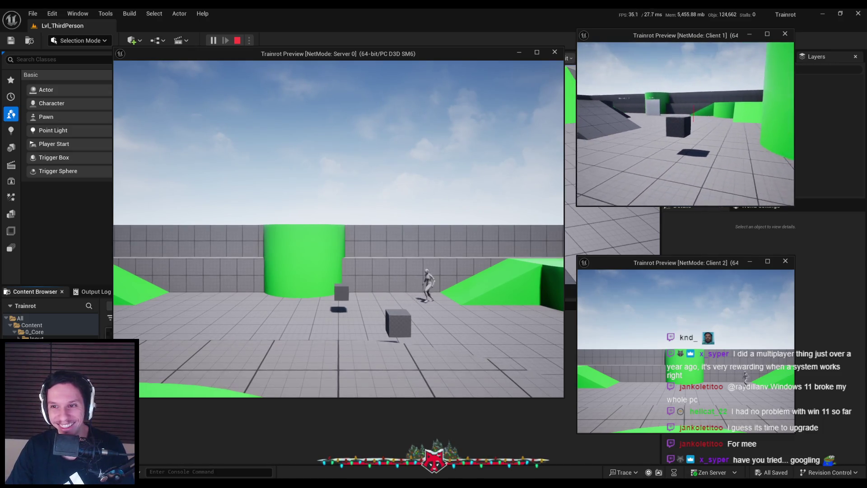
pyautogui.press('e')
pyautogui.press('w')
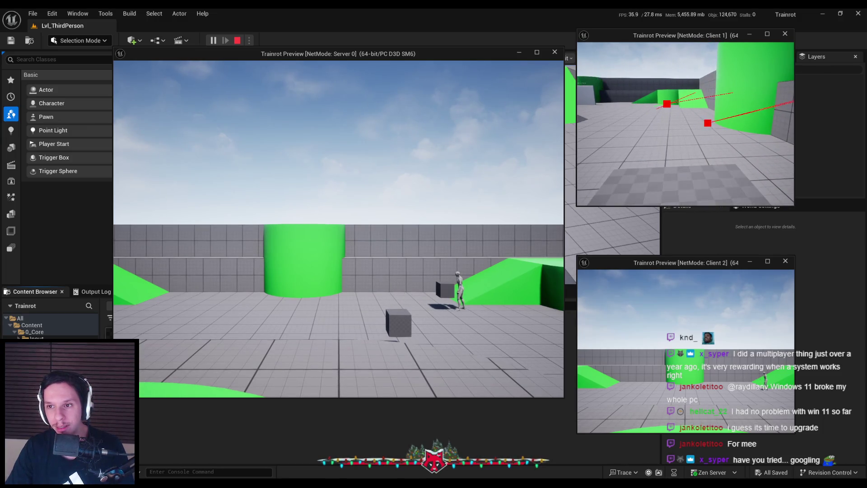
pyautogui.press('w')
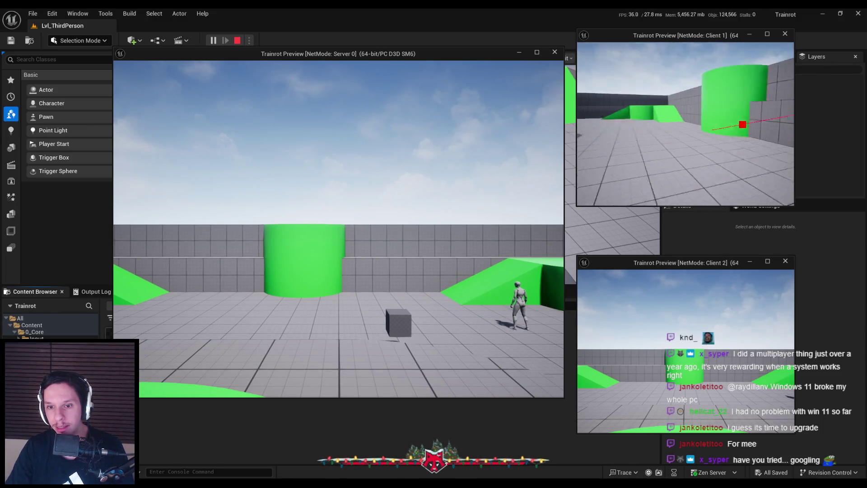
pyautogui.press('e')
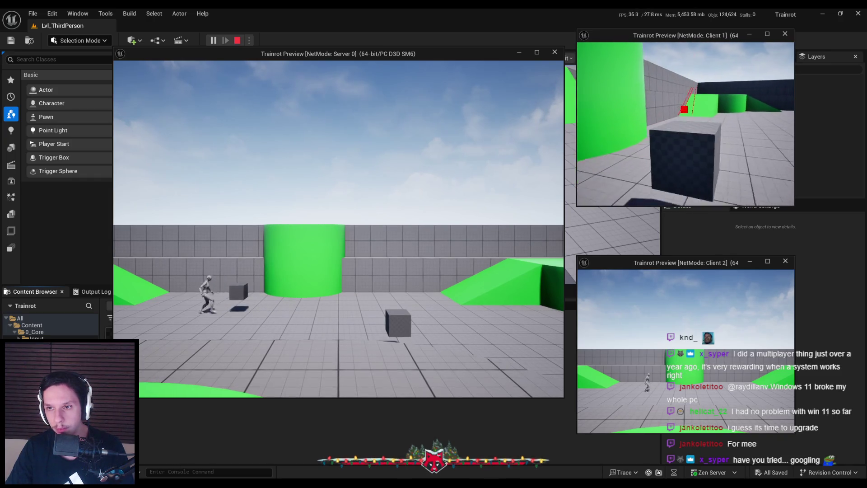
pyautogui.press('Escape')
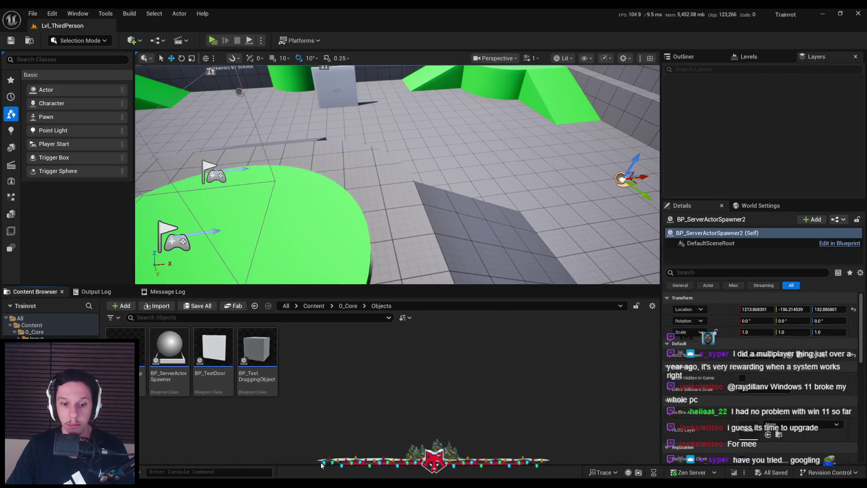
# Step: In BP_TrainrotPlayerCharacter, find and select the ServerInteractCall custom event
pyautogui.click(323, 454)
pyautogui.doubleClick(447, 188)
pyautogui.scroll(-2, 340, 212)
pyautogui.scroll(-2, 341, 213)
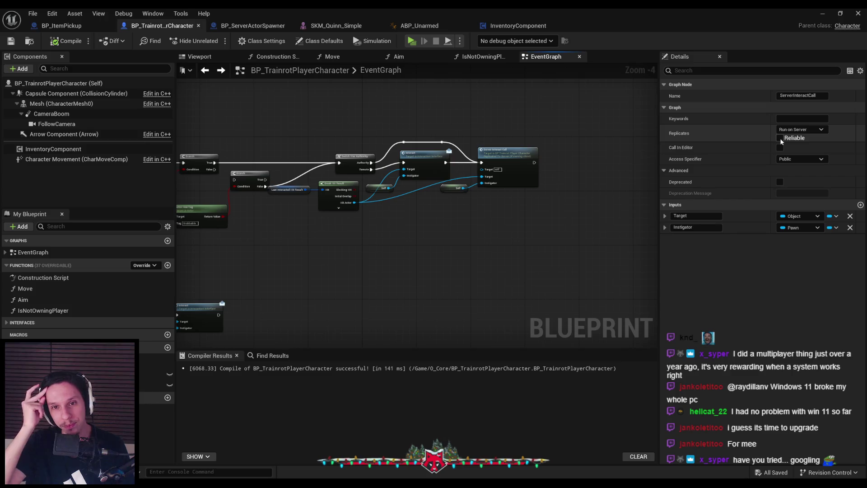
pyautogui.press('Home')
pyautogui.moveTo(221, 150); pyautogui.dragTo(507, 267)
pyautogui.scroll(-2, 481, 185)
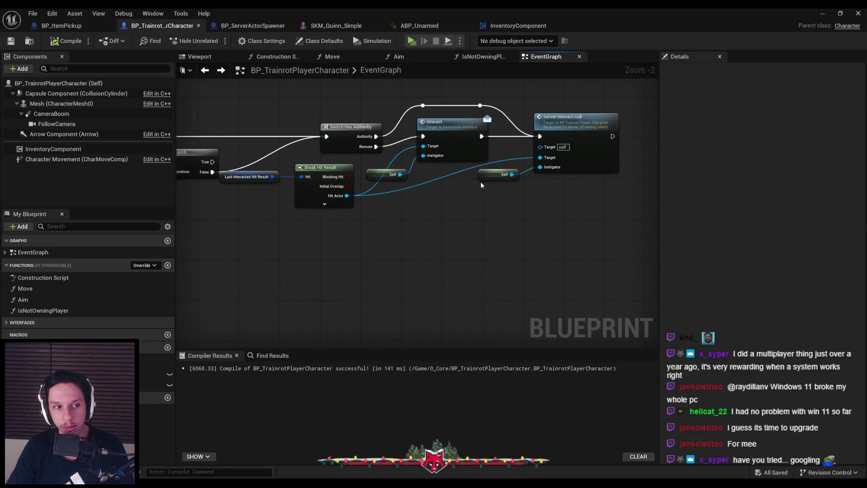
pyautogui.scroll(-3, 478, 187)
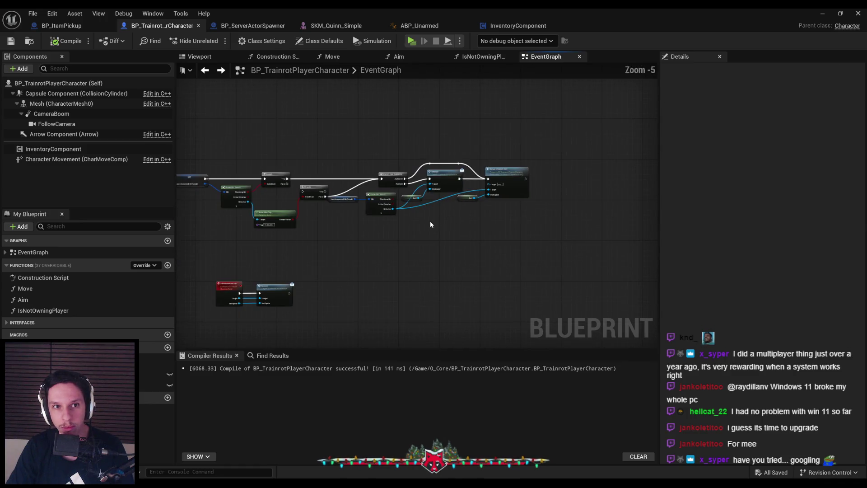
pyautogui.moveTo(431, 225); pyautogui.dragTo(464, 164)
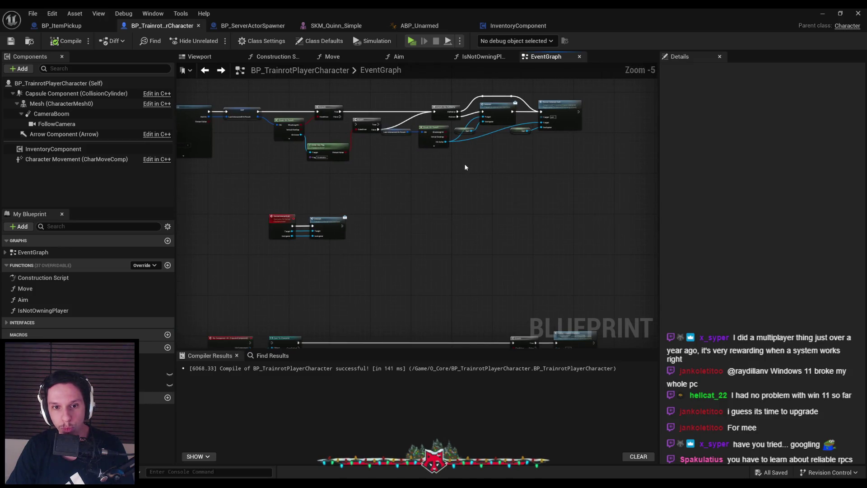
pyautogui.scroll(2, 301, 206)
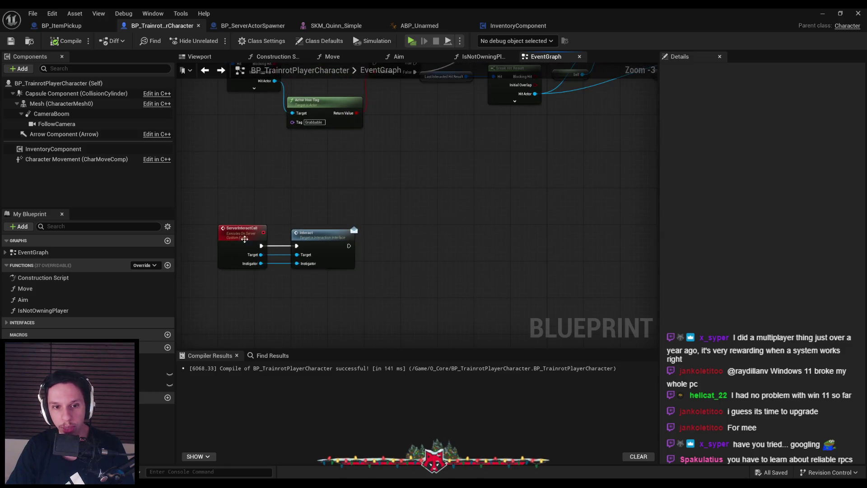
pyautogui.click(248, 235)
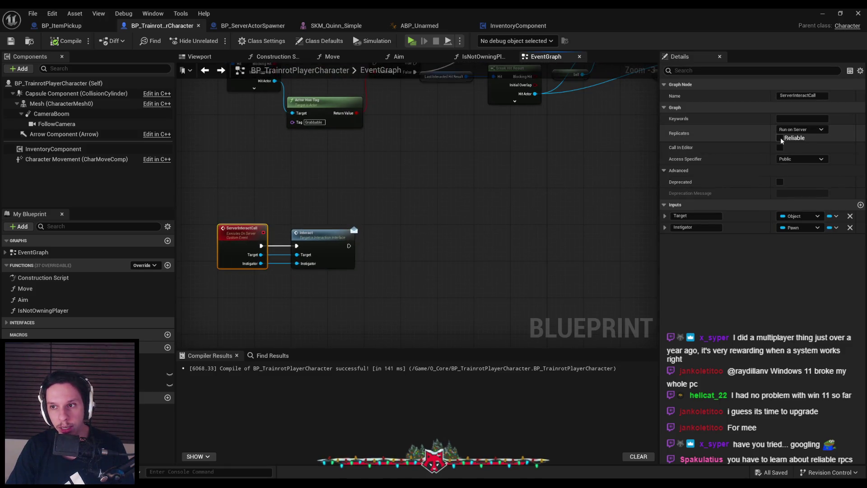
pyautogui.scroll(-1, 389, 170)
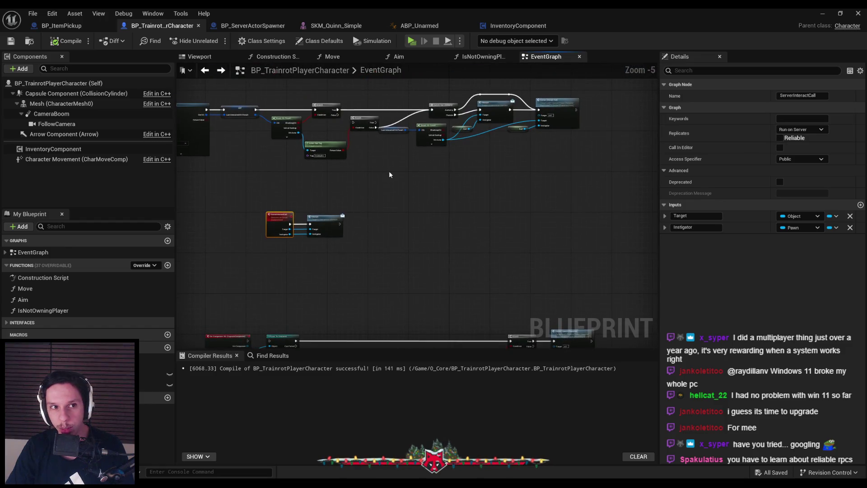
# Step: Mark ServerInteractCall as Reliable, compile the blueprint, and launch a new multiplayer play test
pyautogui.click(96, 28)
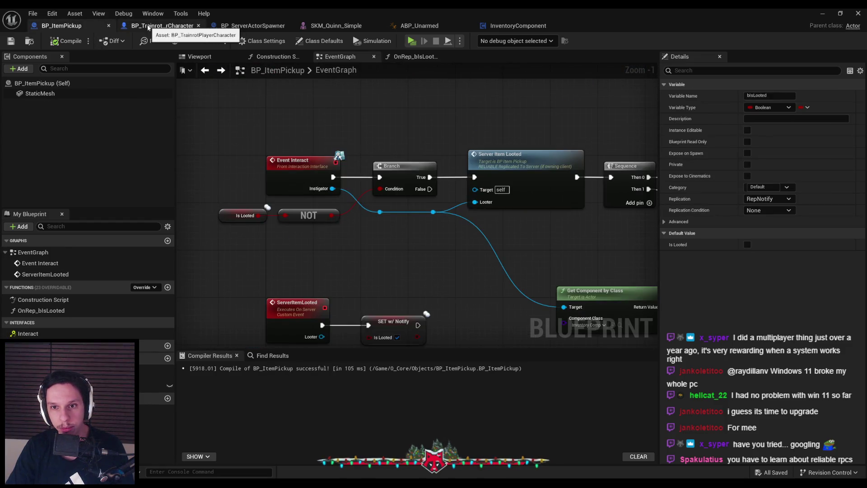
pyautogui.click(149, 28)
pyautogui.click(780, 138)
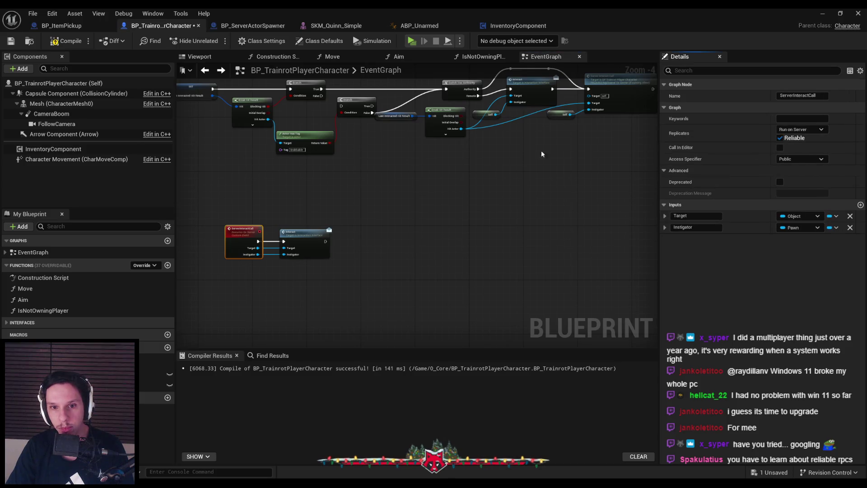
pyautogui.click(54, 42)
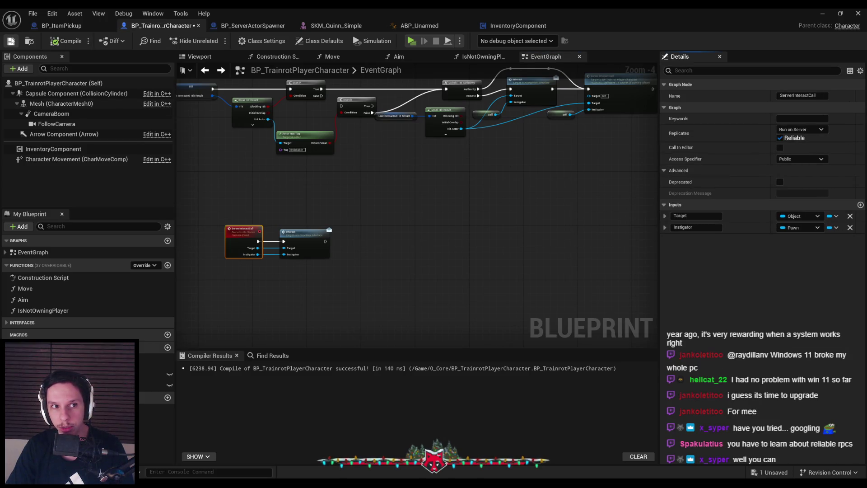
pyautogui.click(422, 157)
pyautogui.click(823, 15)
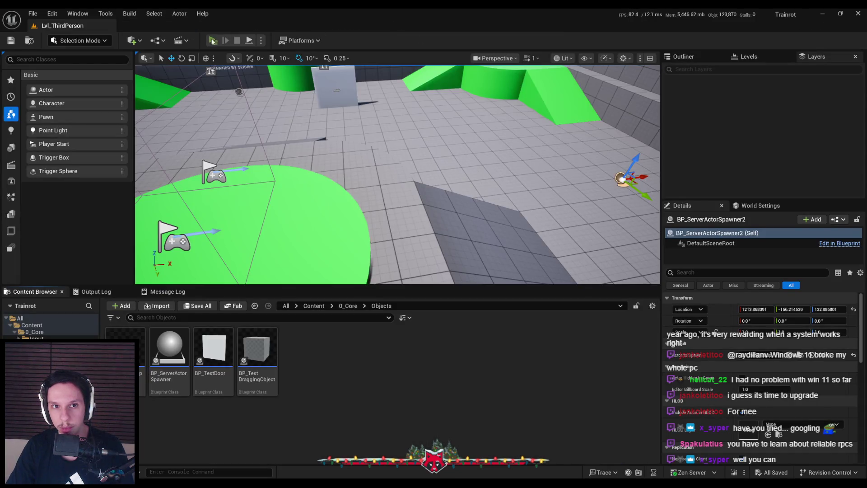
pyautogui.click(212, 41)
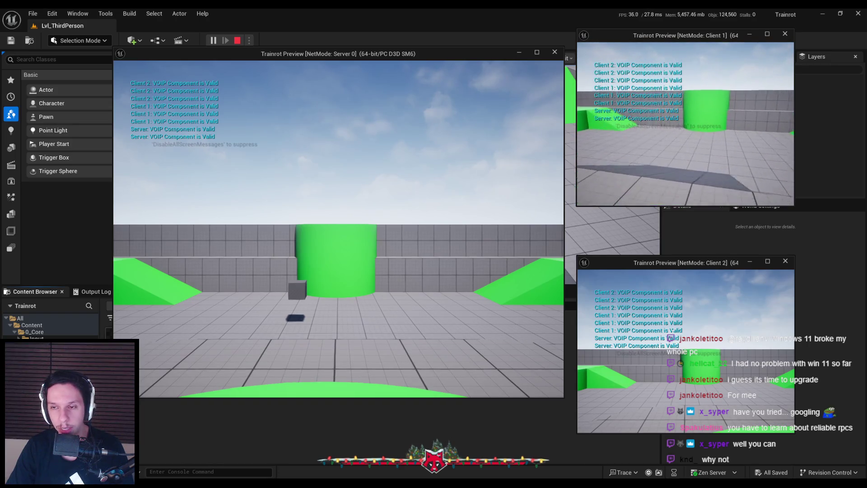
# Step: Walk client 1's character around the arena, pushing the grey cube toward the green pillar
pyautogui.press('w')
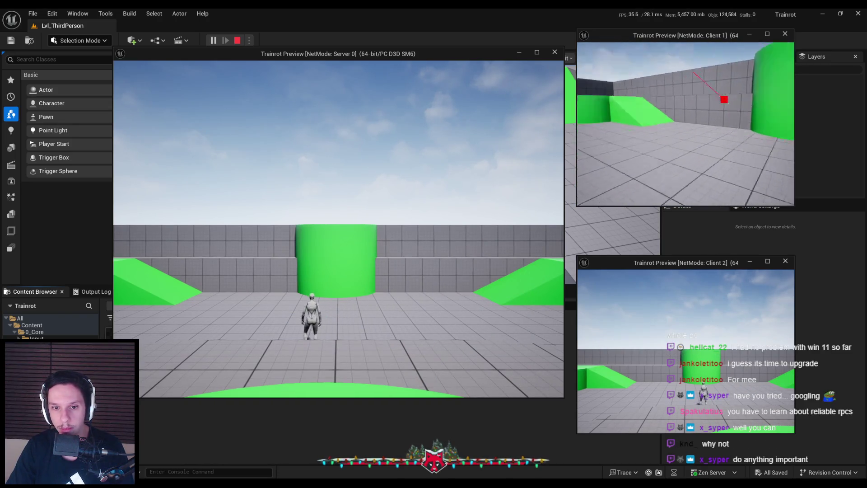
pyautogui.press('w')
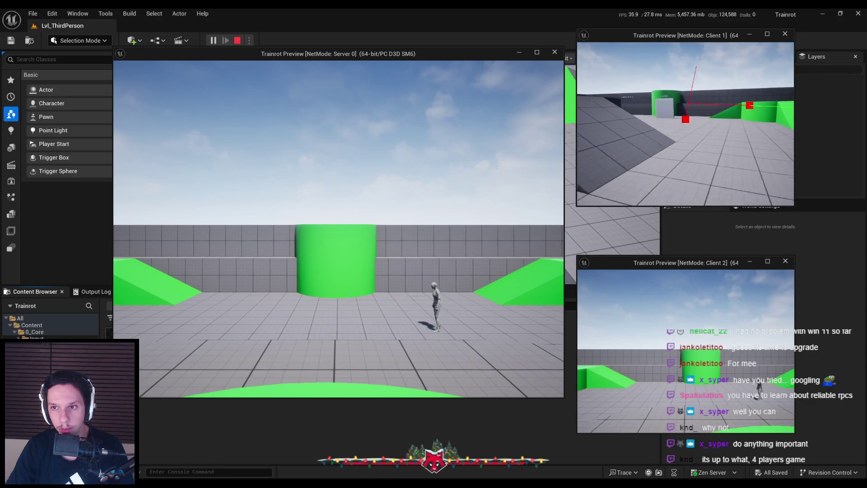
pyautogui.press('w')
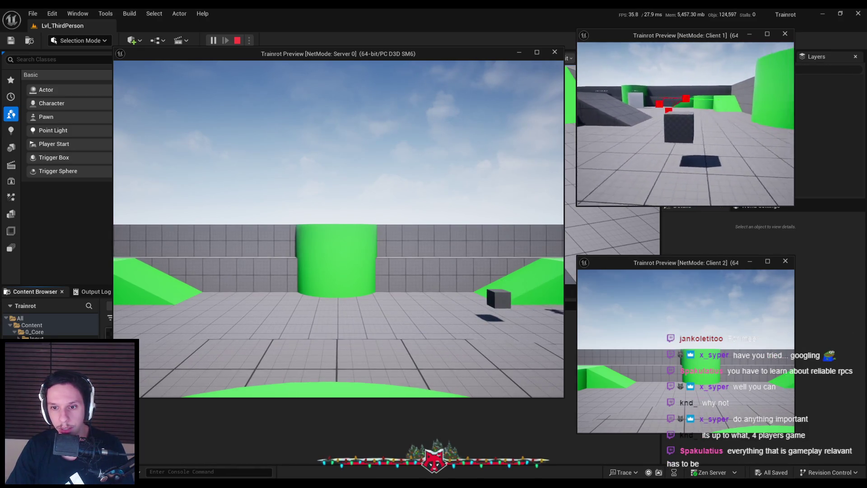
pyautogui.press('w')
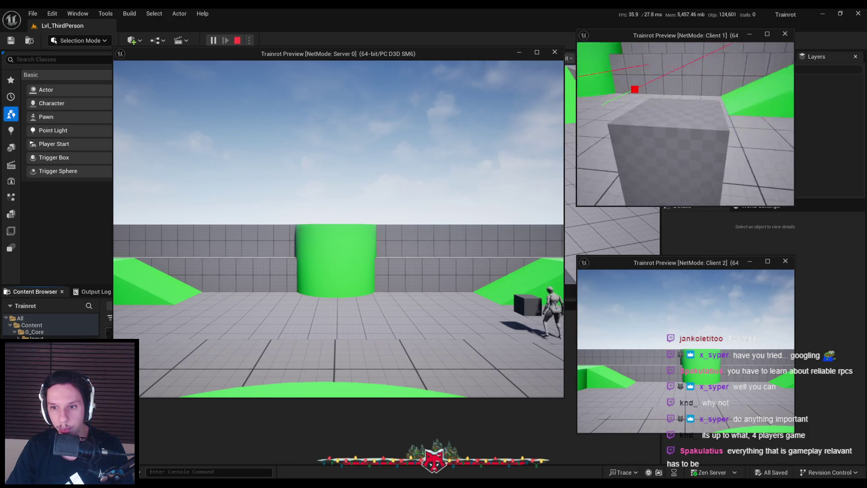
pyautogui.press('w')
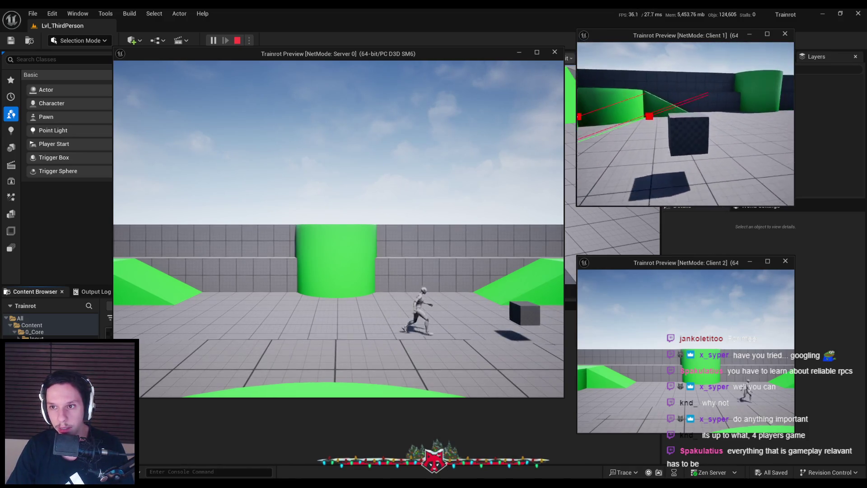
pyautogui.press('w')
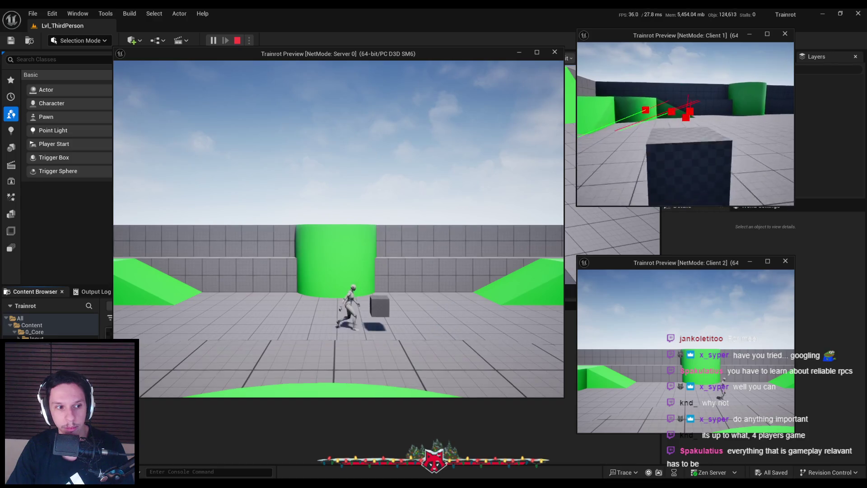
pyautogui.press('w')
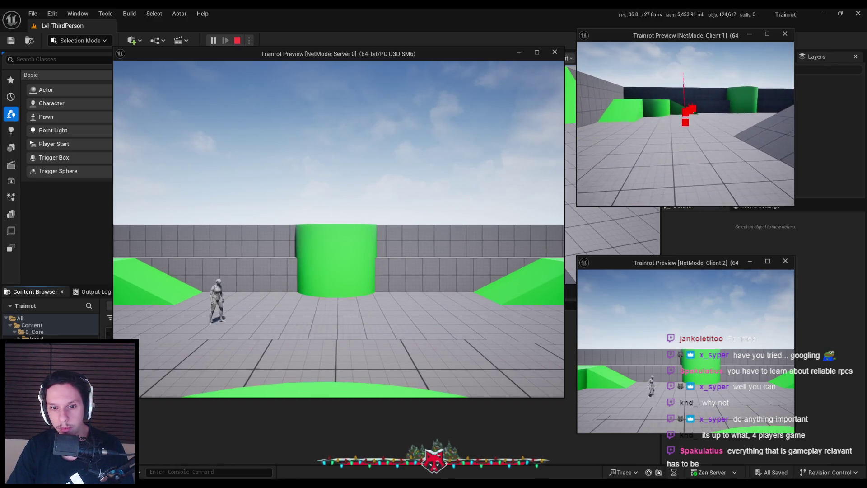
pyautogui.press('w')
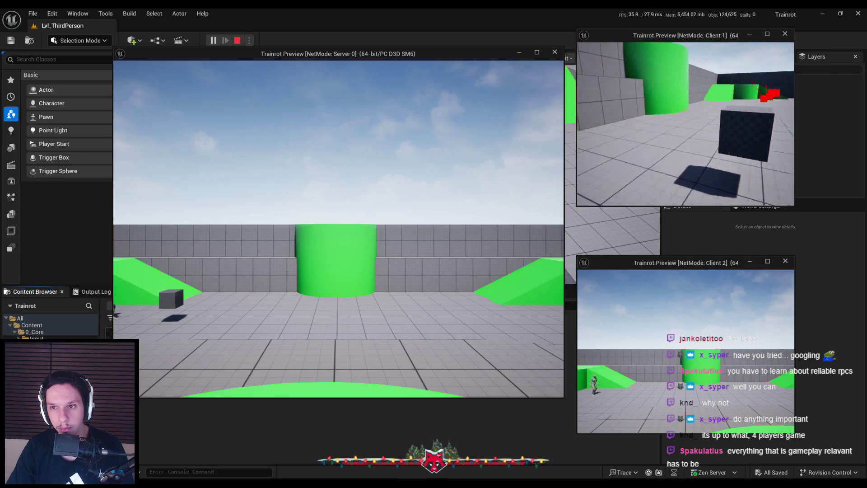
pyautogui.press('w')
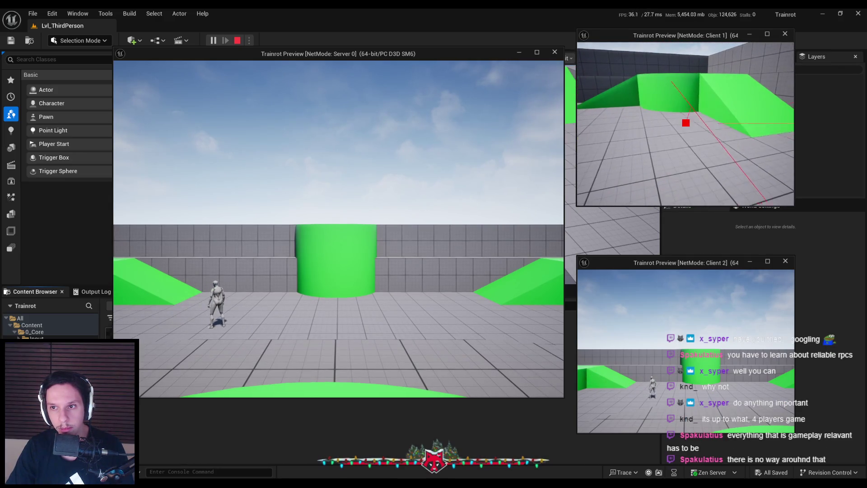
pyautogui.press('w')
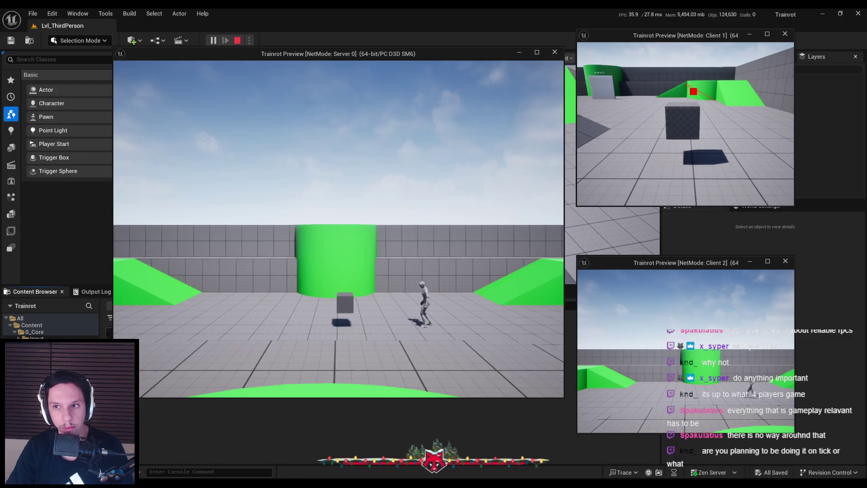
pyautogui.press('w')
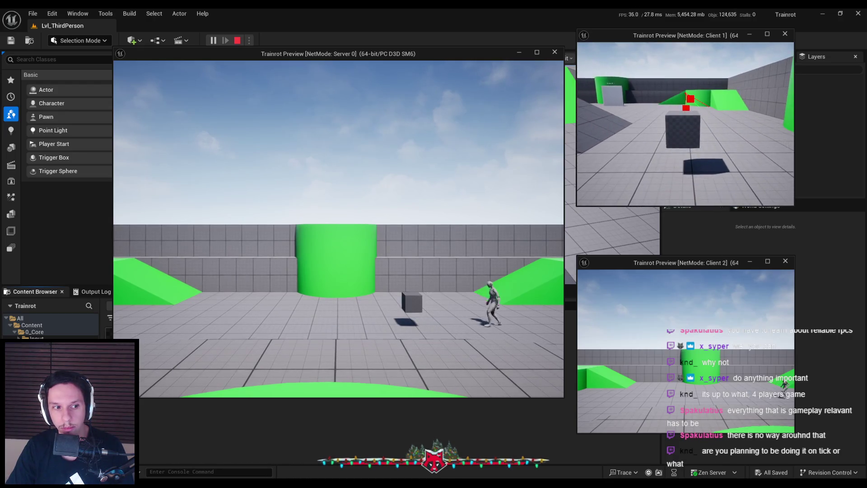
pyautogui.press('w')
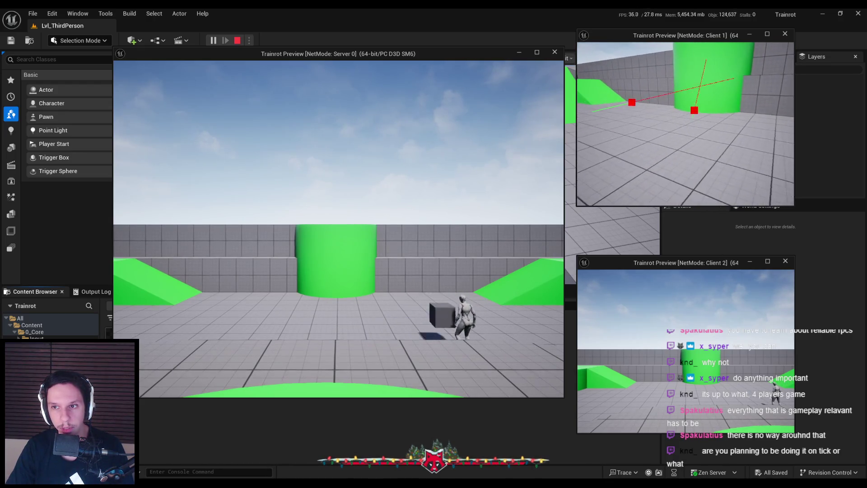
pyautogui.press('w')
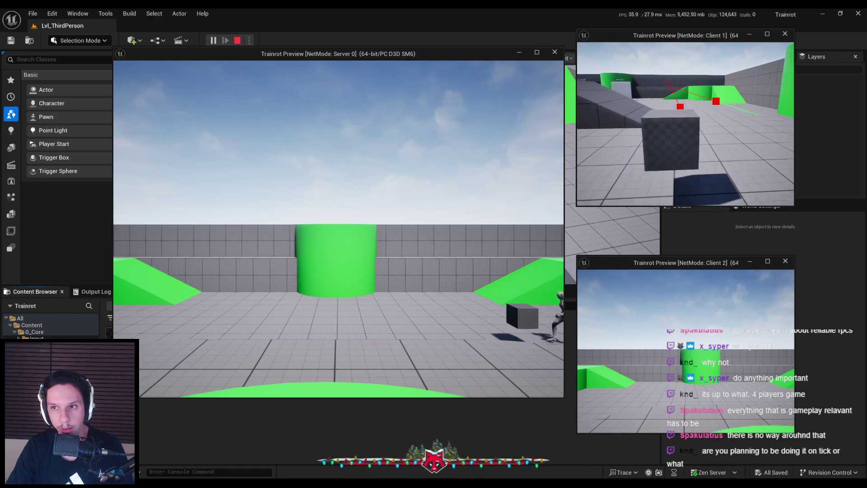
pyautogui.press('w')
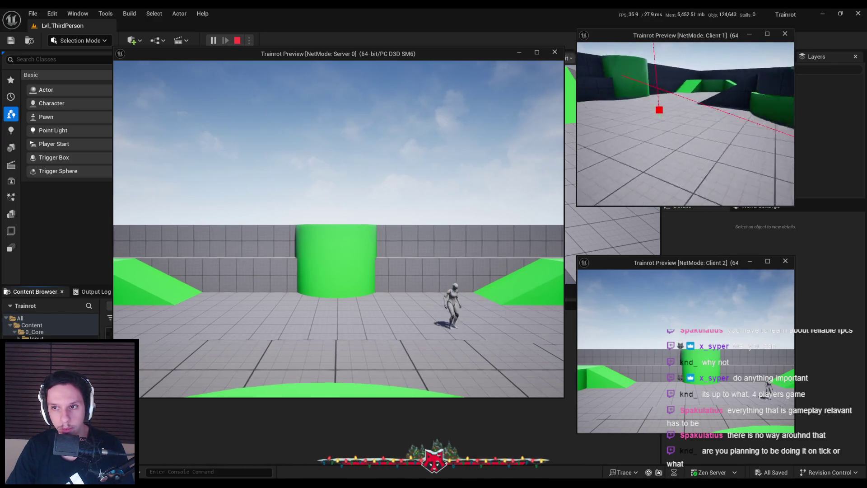
pyautogui.press('w')
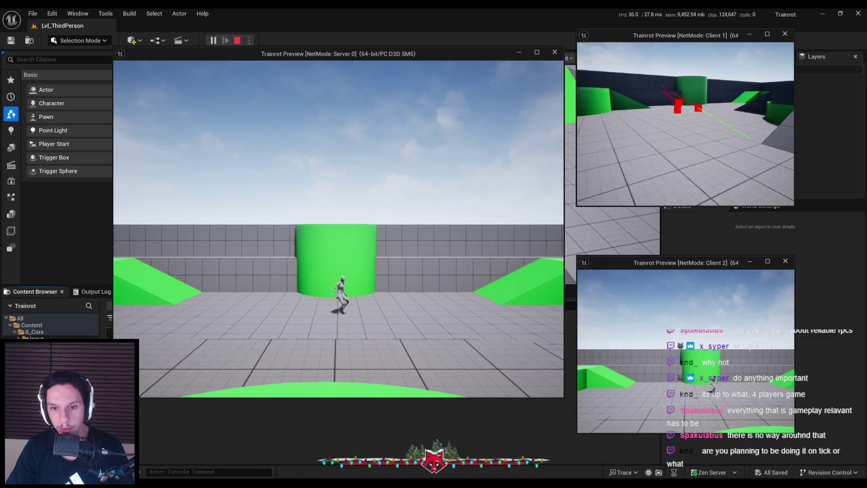
pyautogui.press('w')
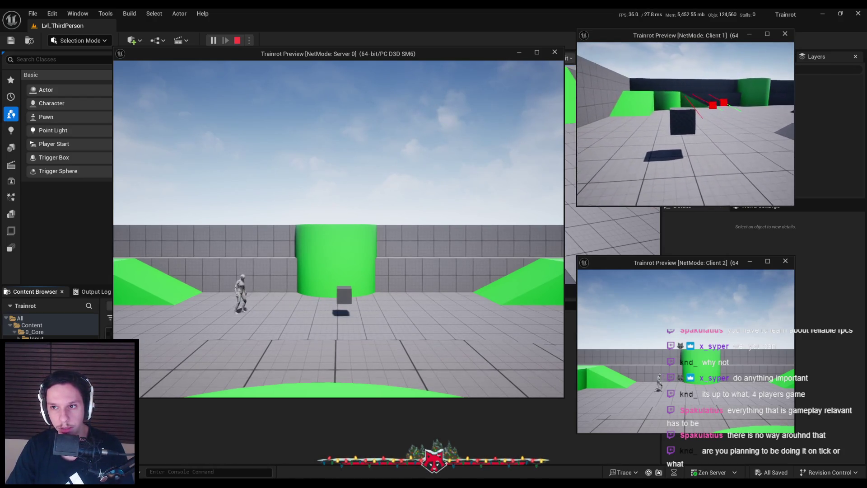
# Step: Try the pickup interaction on the grey box from client 1, firing debug traces
pyautogui.press('w')
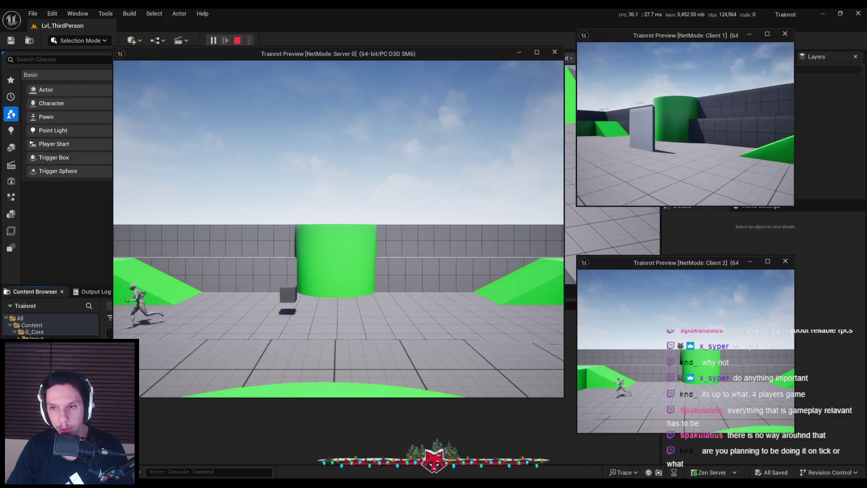
pyautogui.press('w')
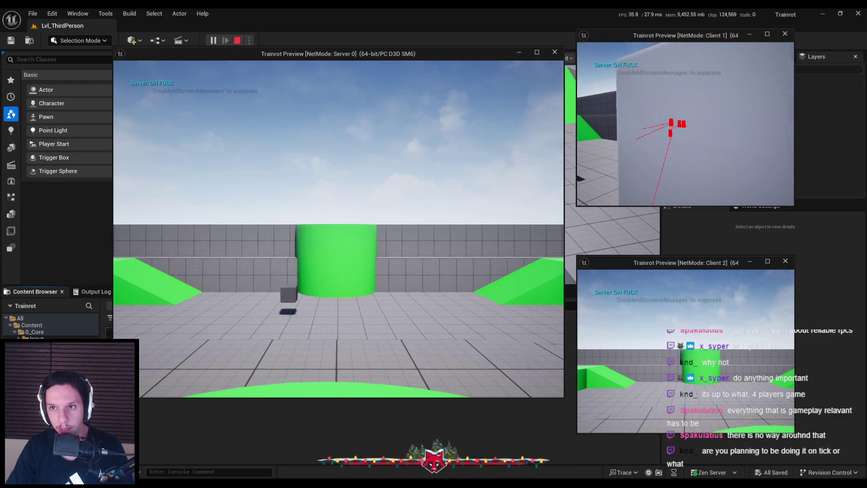
pyautogui.press('w')
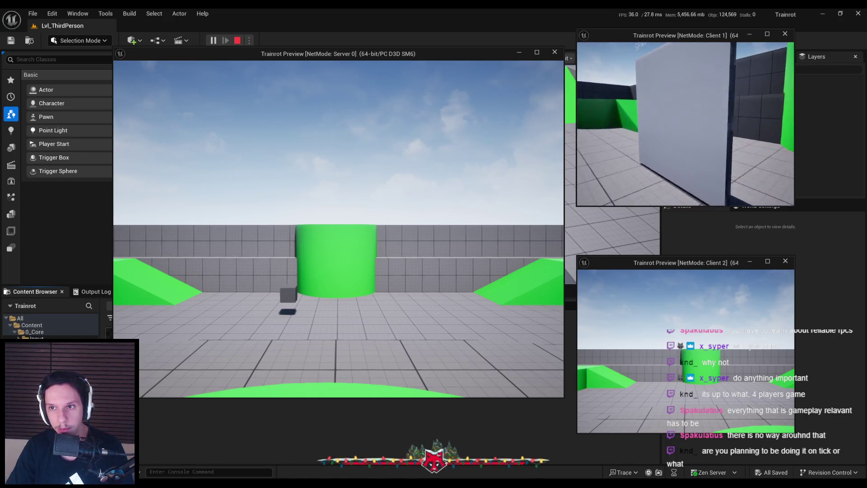
pyautogui.press('w')
pyautogui.press('w')
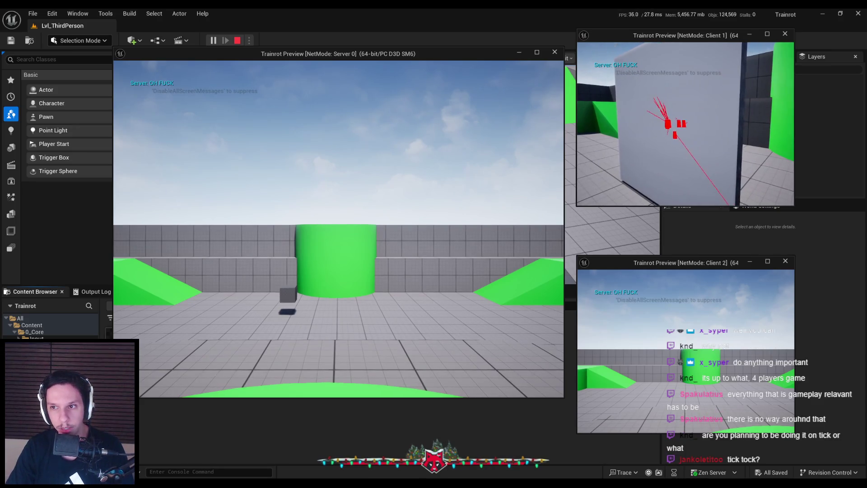
# Step: As the server player, test the pickup on the IN WORLD box
pyautogui.click(492, 231)
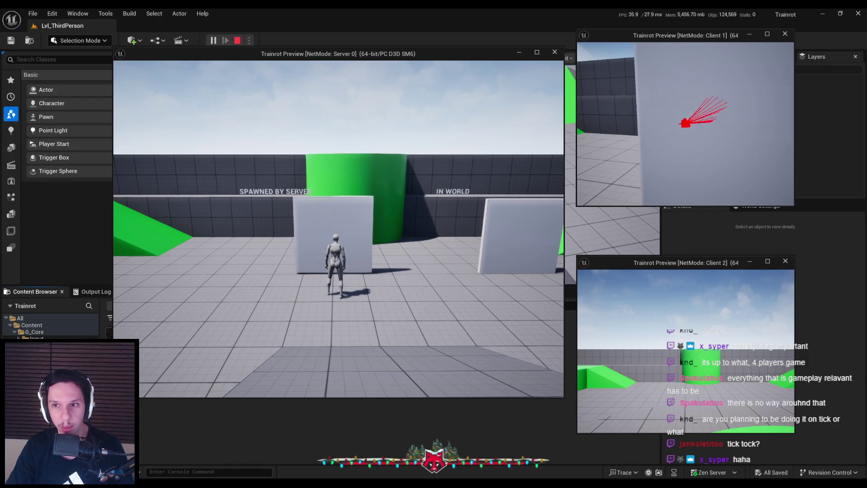
pyautogui.press('w')
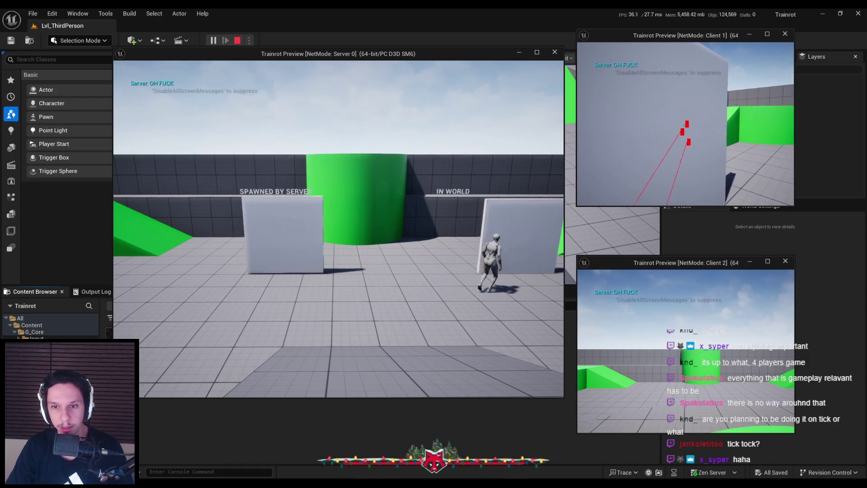
pyautogui.press('w')
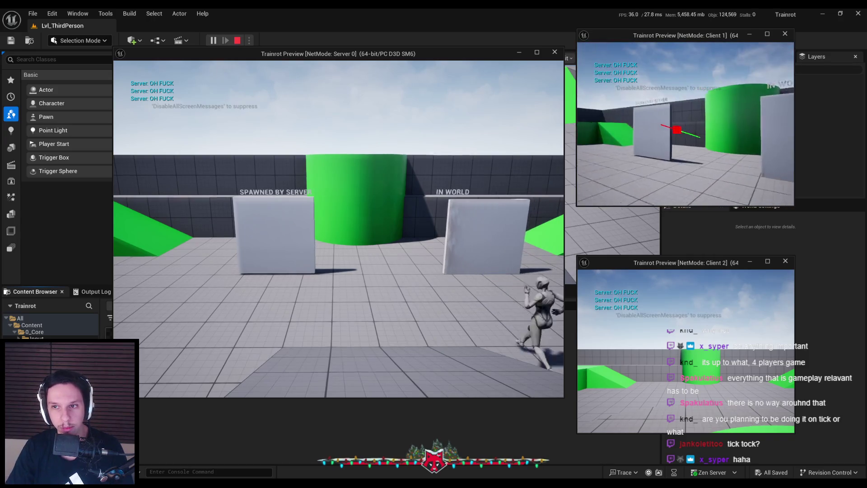
# Step: Move the first client past the other characters onto the green floor and try interacting
pyautogui.press('w')
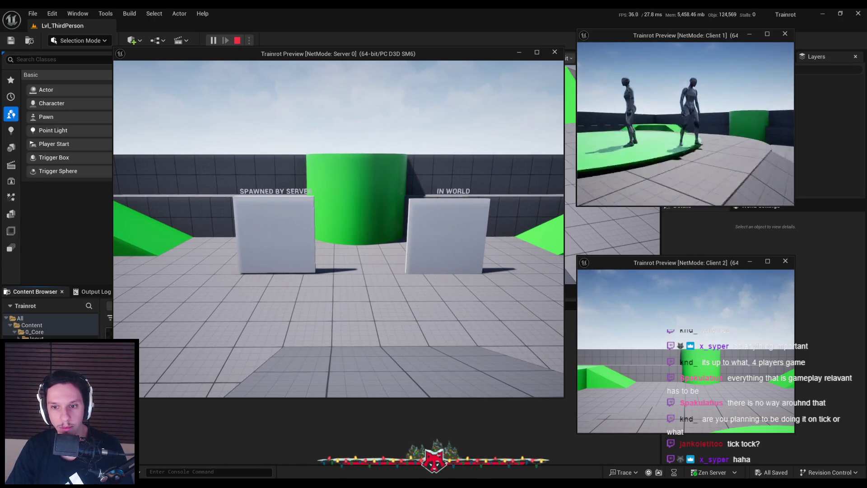
pyautogui.press('w')
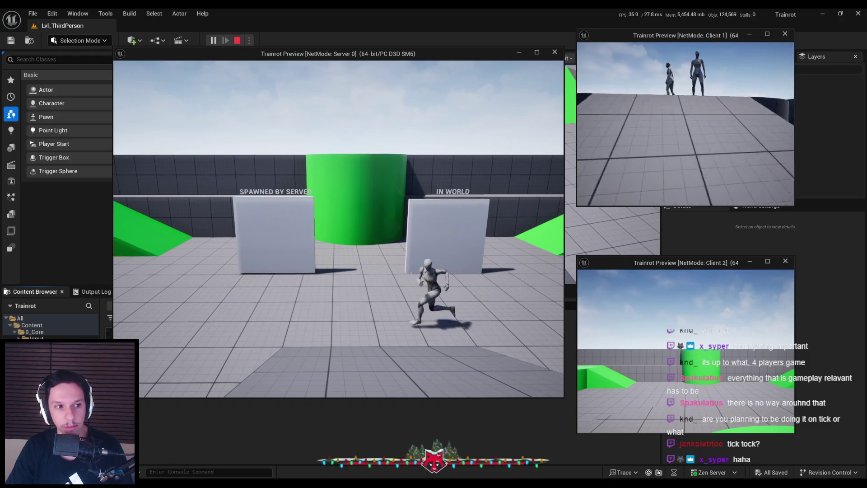
pyautogui.press('w')
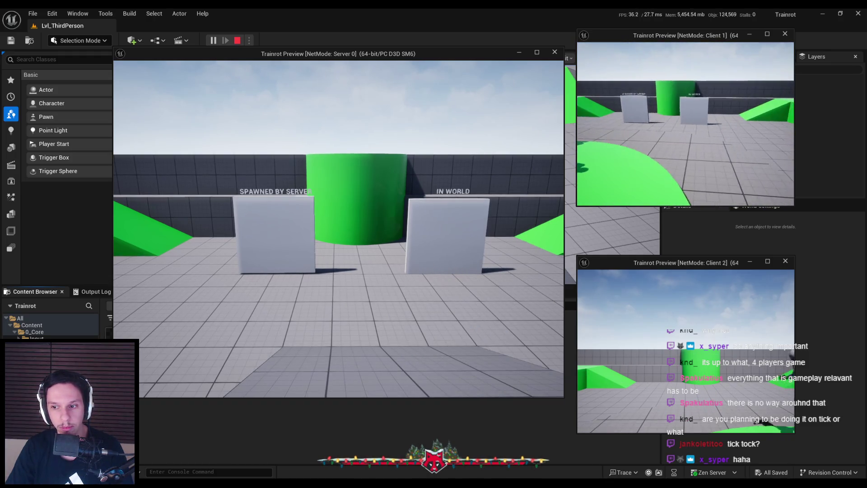
pyautogui.press('w')
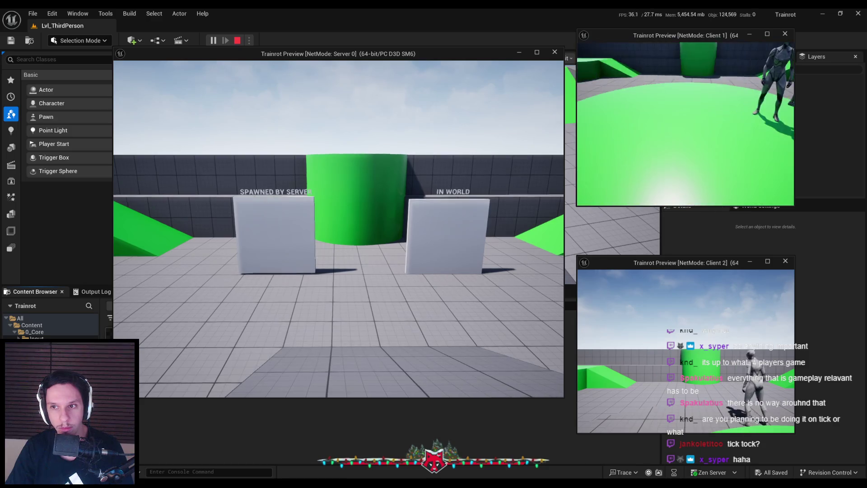
pyautogui.press('w')
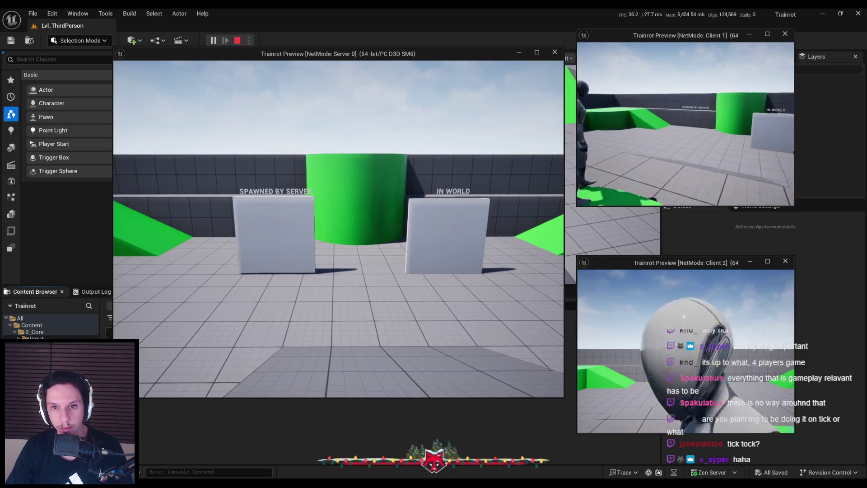
pyautogui.press('w')
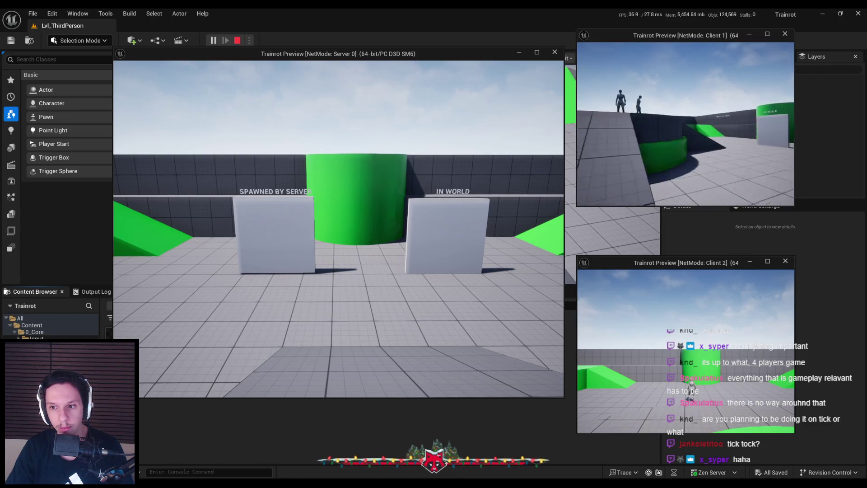
pyautogui.press('s')
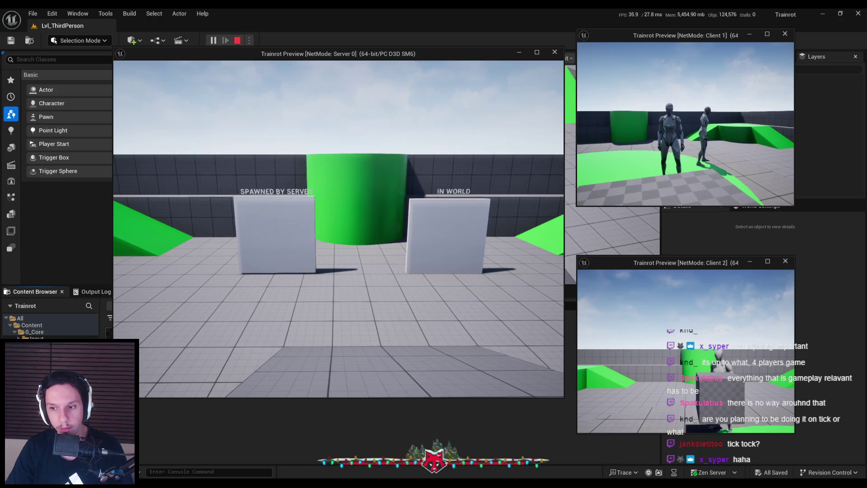
pyautogui.press('w')
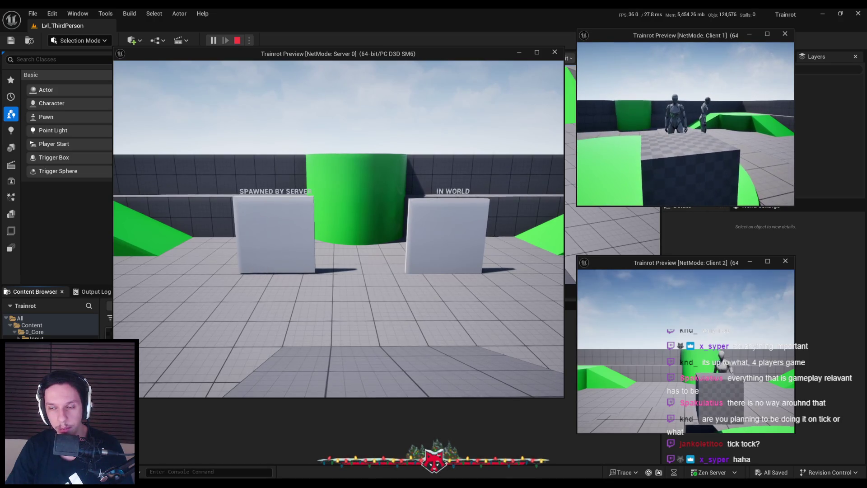
pyautogui.press('w')
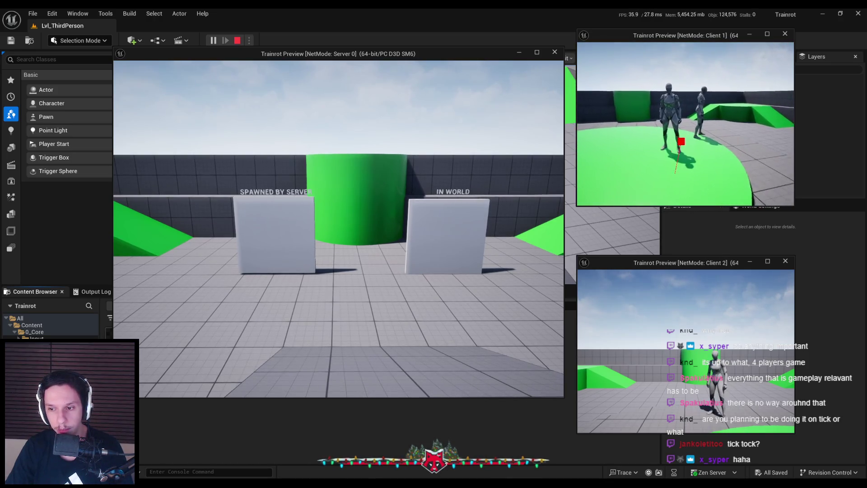
pyautogui.press('w')
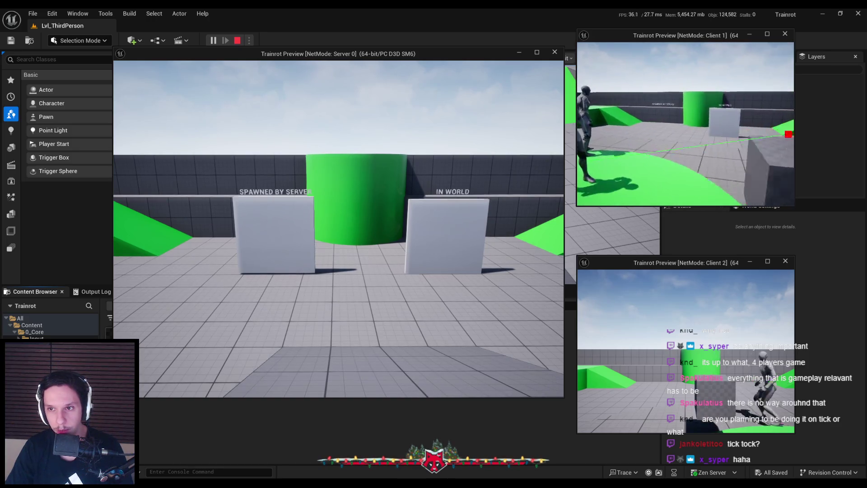
# Step: Walk the second client onto the green floor and trace at the grey cube
pyautogui.click(683, 333)
pyautogui.press('w')
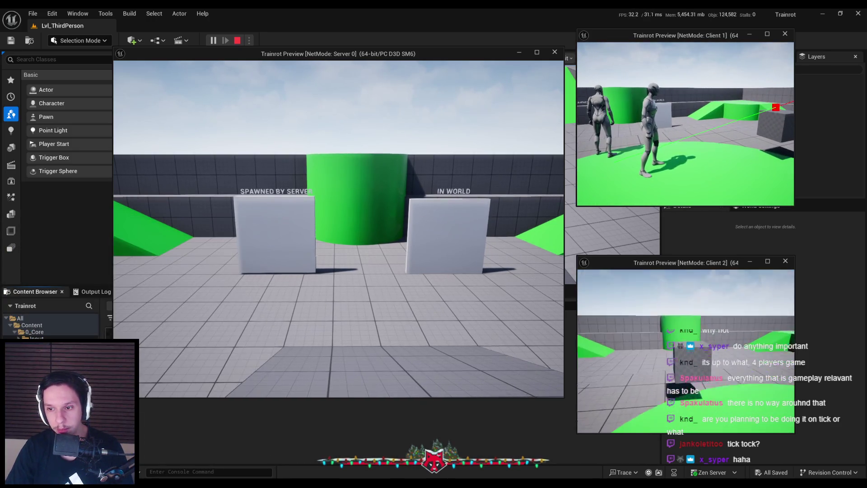
pyautogui.press('w')
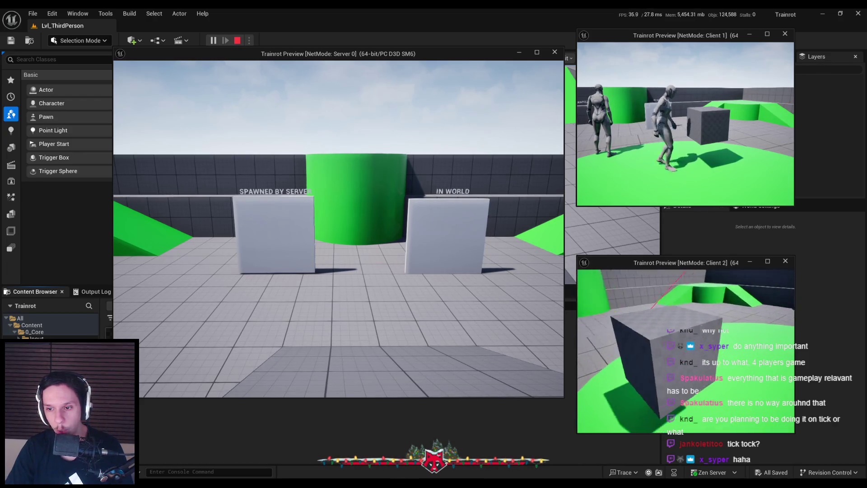
pyautogui.press('w')
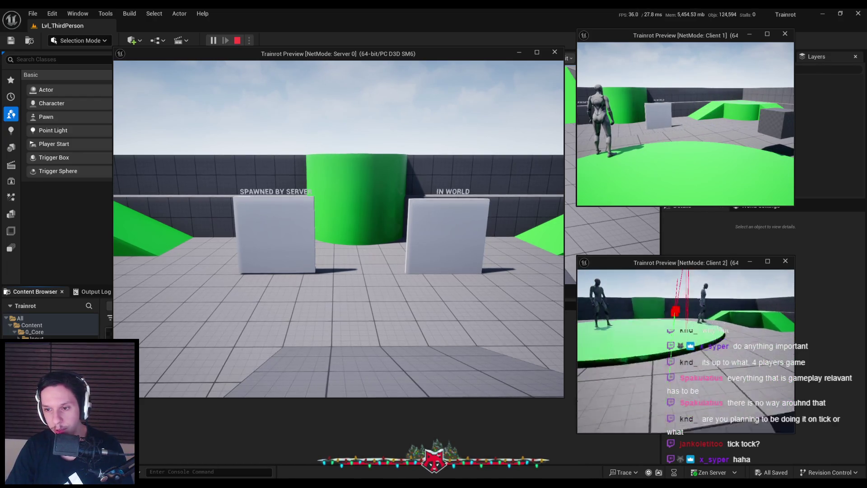
pyautogui.press('w')
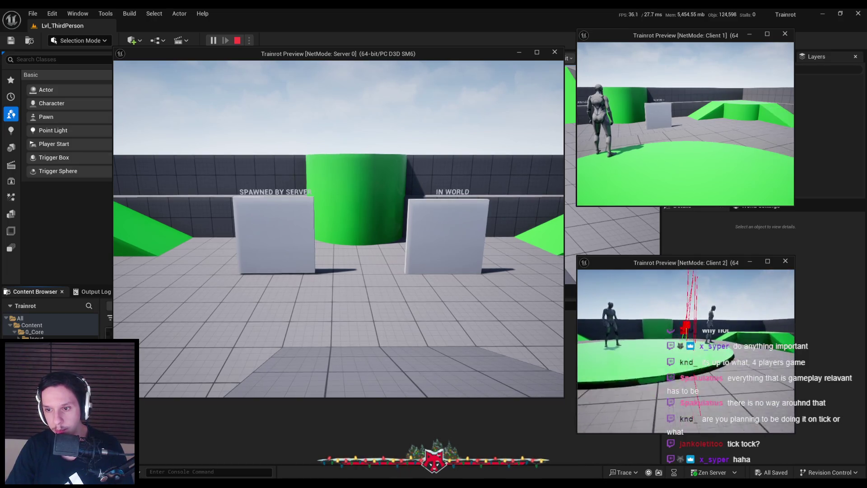
pyautogui.press('w')
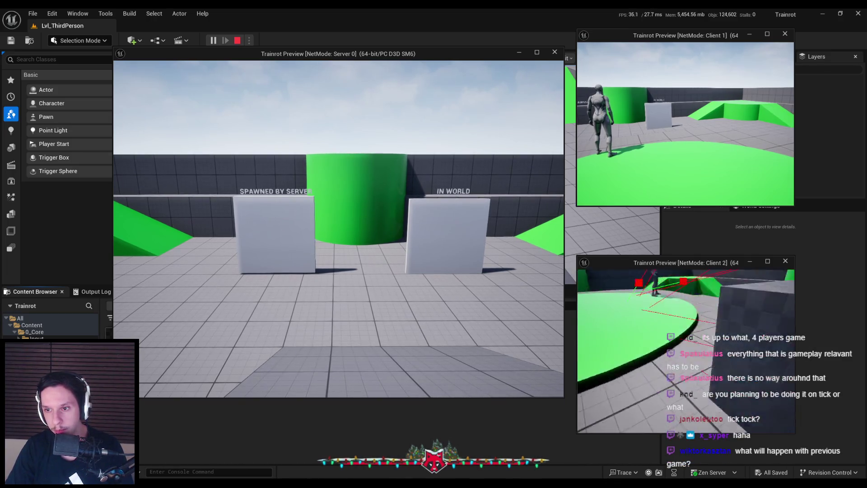
pyautogui.press('w')
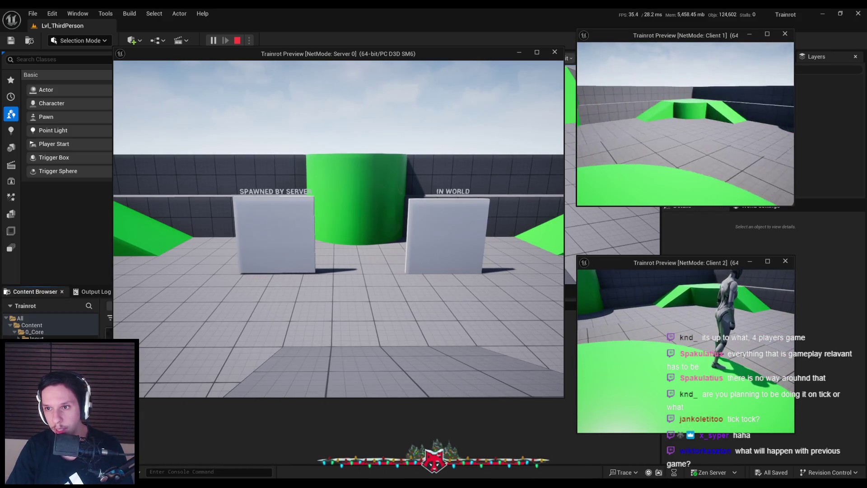
# Step: Dismiss the Start menu and focus the server's game window, facing the grey cube
pyautogui.press('super')
pyautogui.click(313, 209)
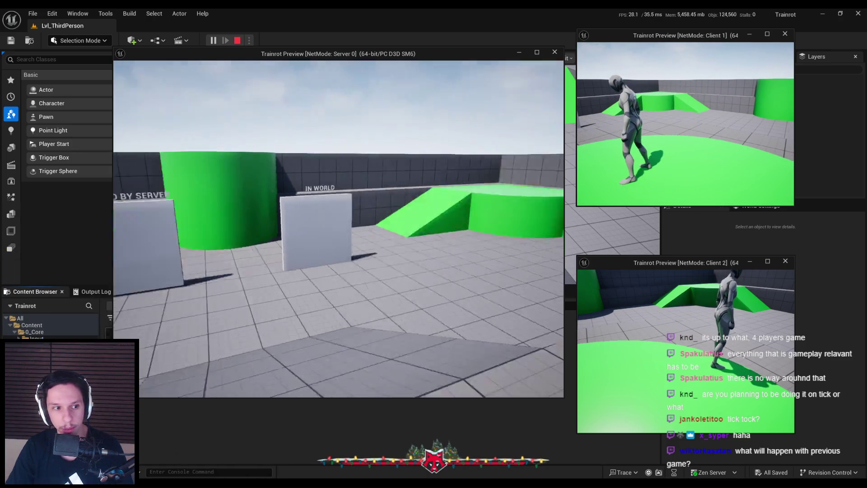
pyautogui.click(737, 132)
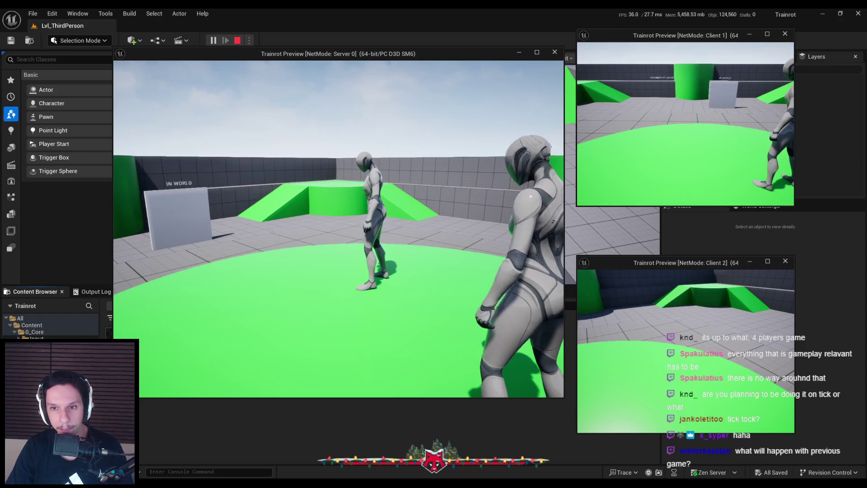
pyautogui.press('super')
pyautogui.click(654, 342)
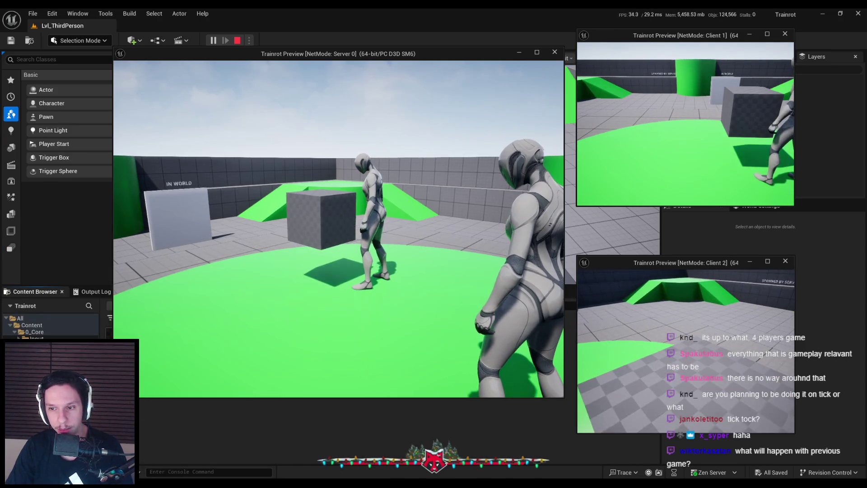
pyautogui.press('super')
pyautogui.press('super')
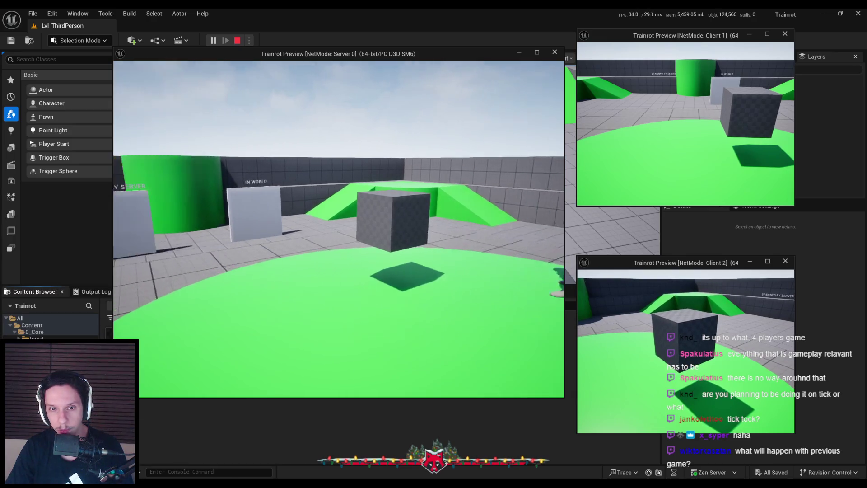
# Step: Pick up the grey cube as the server player by firing interaction traces at it
pyautogui.click(339, 231)
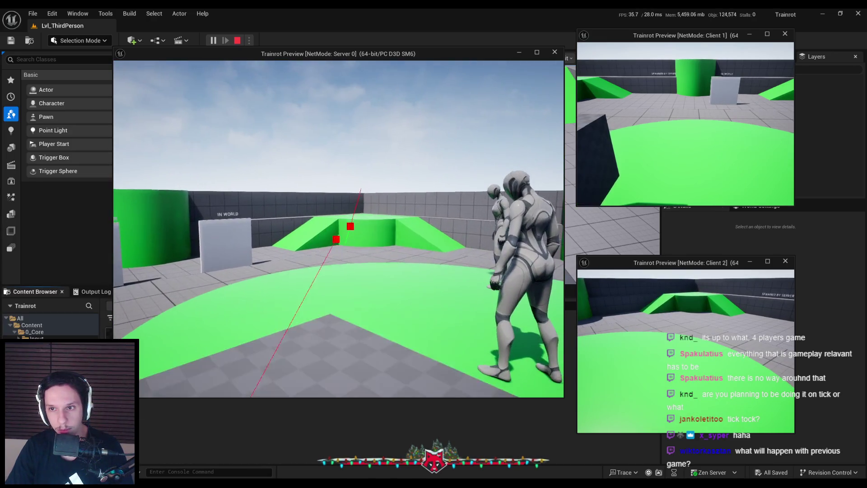
pyautogui.click(339, 229)
pyautogui.click(339, 229)
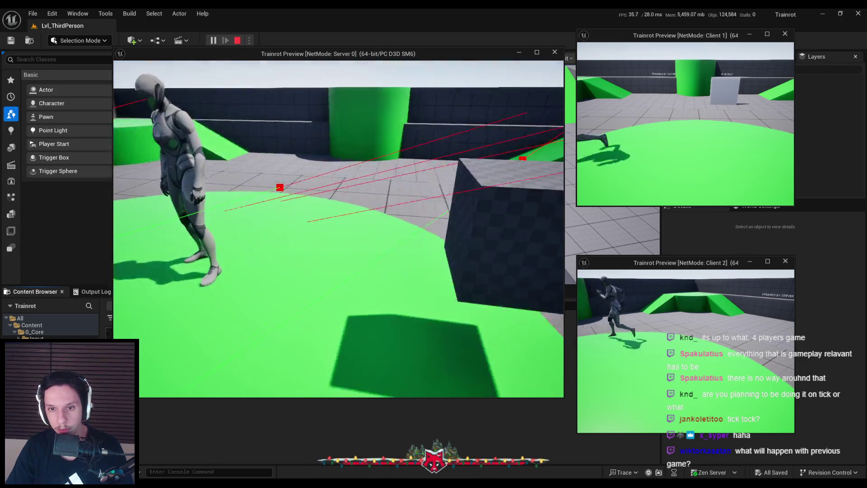
pyautogui.click(339, 229)
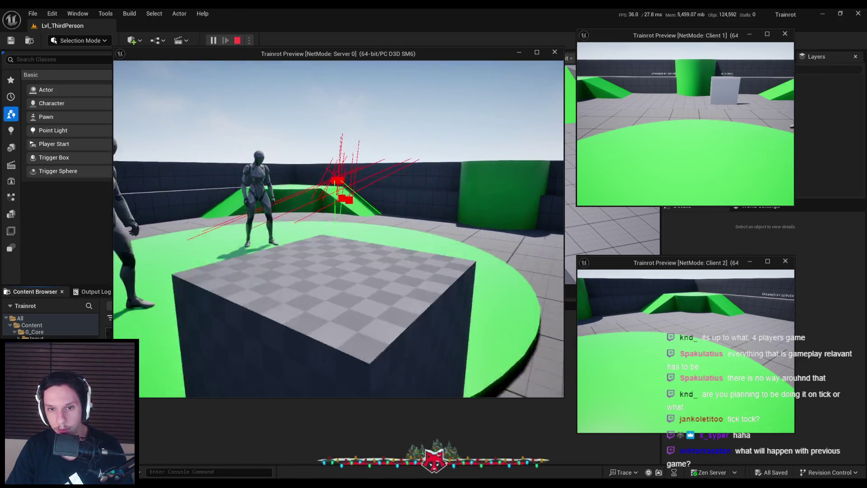
pyautogui.press('s')
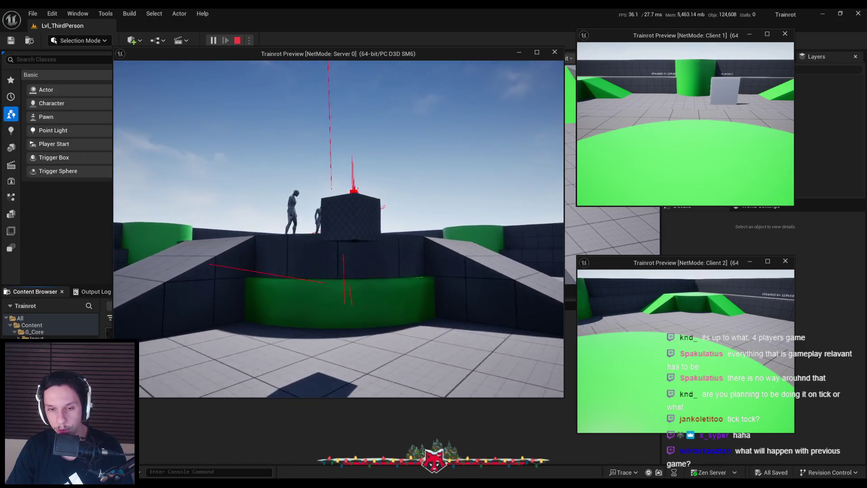
pyautogui.click(338, 229)
# Step: Carry the cube onto the platform, drop it with E, and stop the play session
pyautogui.press('w')
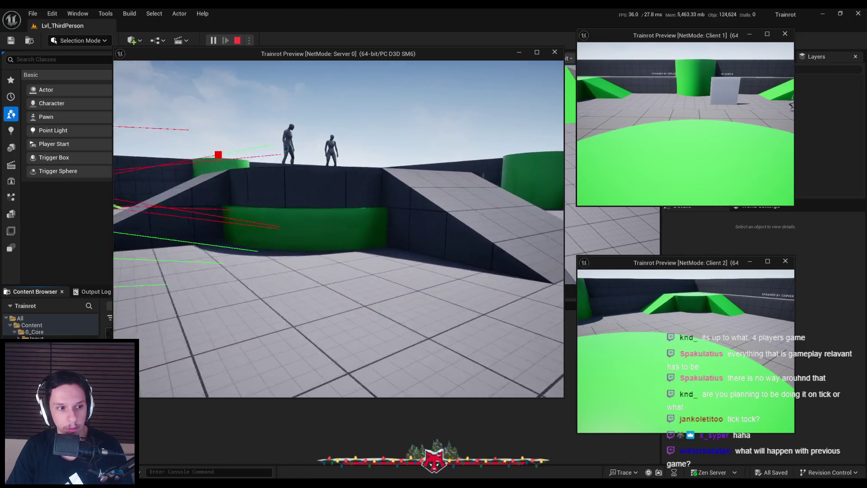
pyautogui.press('w')
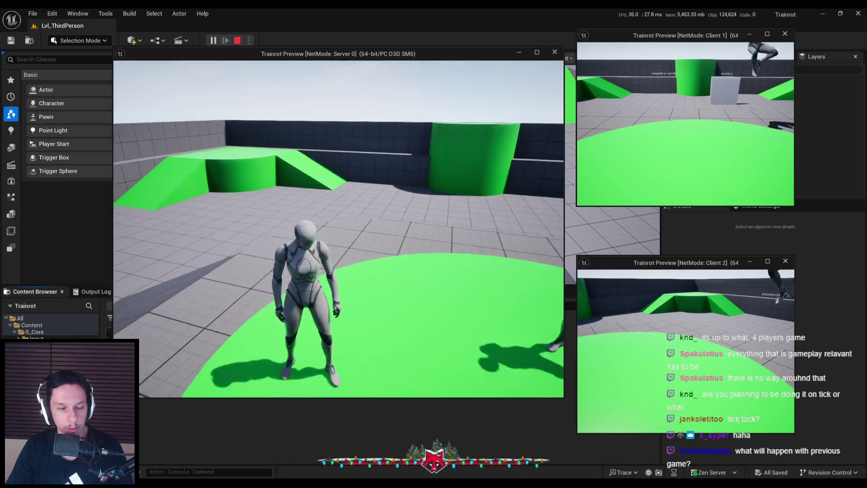
pyautogui.press('w')
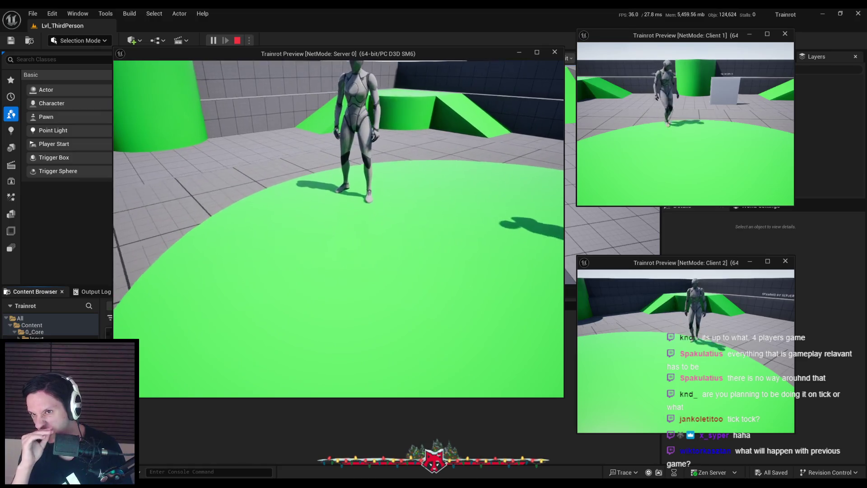
pyautogui.press('e')
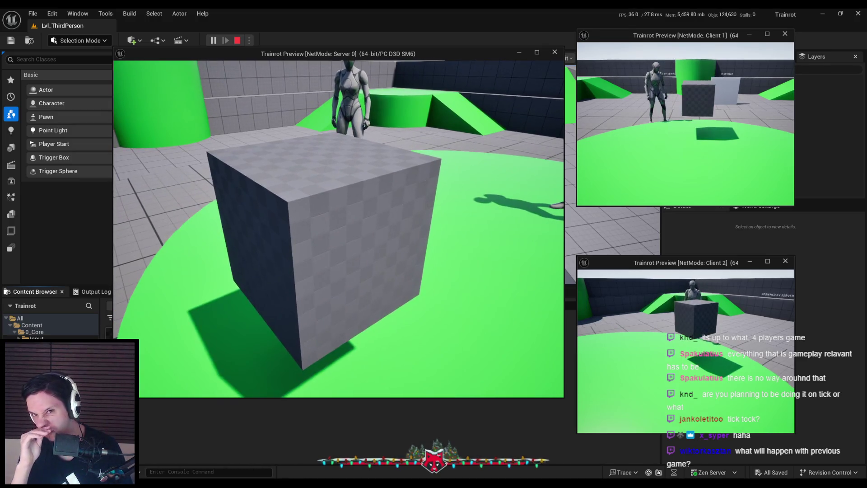
pyautogui.moveTo(339, 226)
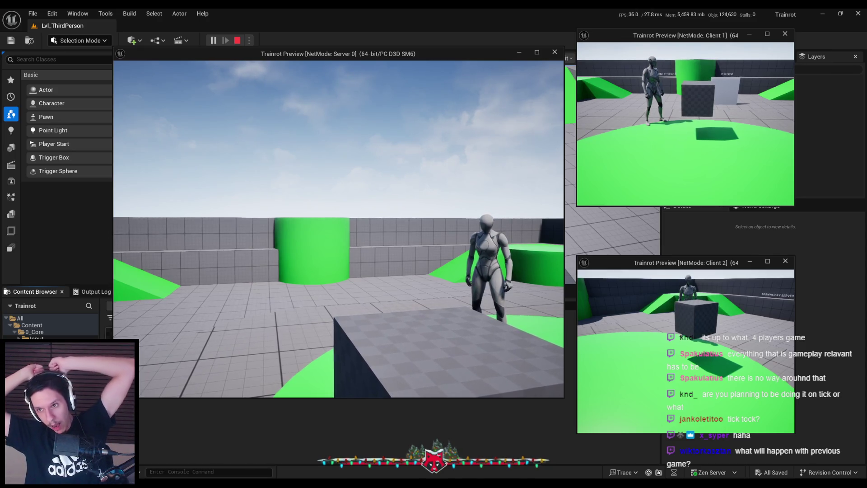
pyautogui.press('Escape')
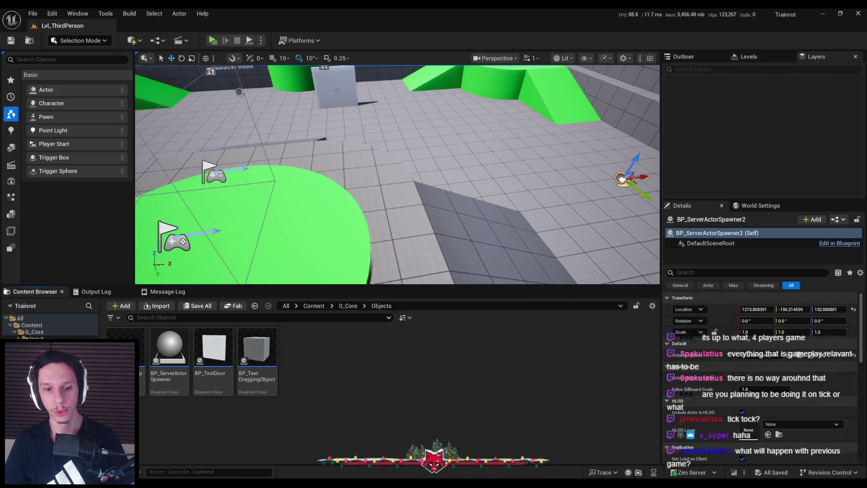
# Step: Scroll through the Trainrot checklist in Notion, then return to BP_TrainrotPlayerCharacter in Unreal
pyautogui.hotkey('alt', 'Tab')
pyautogui.scroll(-5, 377, 346)
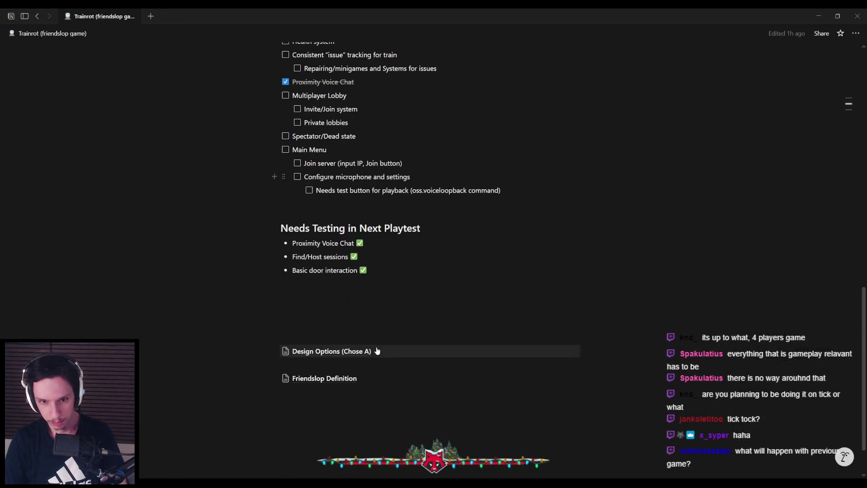
pyautogui.scroll(4, 377, 346)
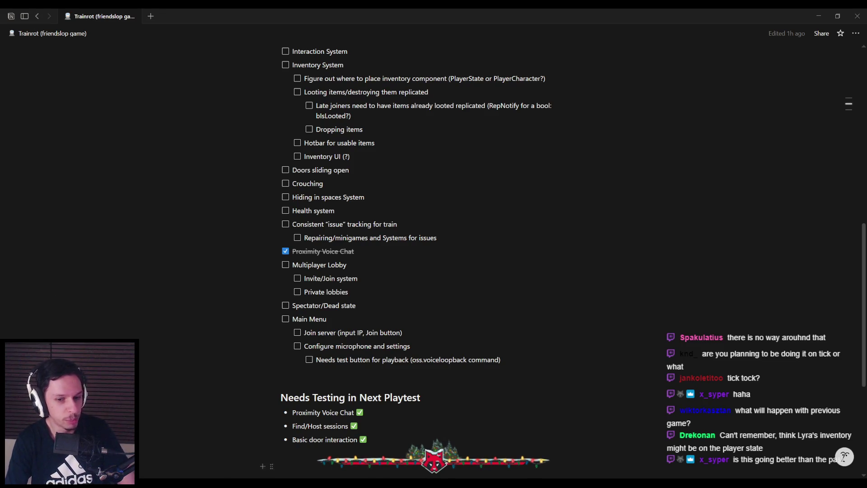
pyautogui.hotkey('alt', 'Tab')
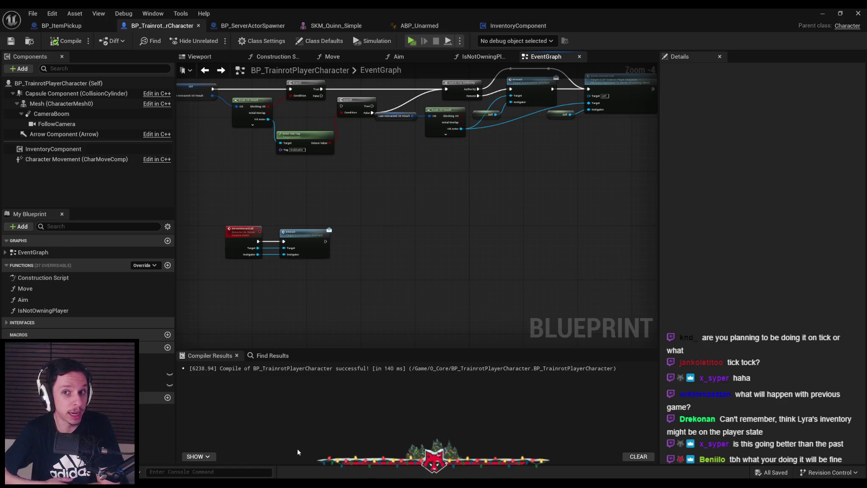
# Step: Move the ServerInteractCall and Interact nodes up and right, then compile and save
pyautogui.moveTo(226, 220); pyautogui.dragTo(334, 262)
pyautogui.moveTo(301, 239)
pyautogui.mouseDown()
pyautogui.moveTo(516, 228)
pyautogui.moveTo(549, 186)
pyautogui.mouseUp()
pyautogui.click(409, 224)
pyautogui.click(67, 41)
pyautogui.click(11, 41)
pyautogui.scroll(3, 441, 236)
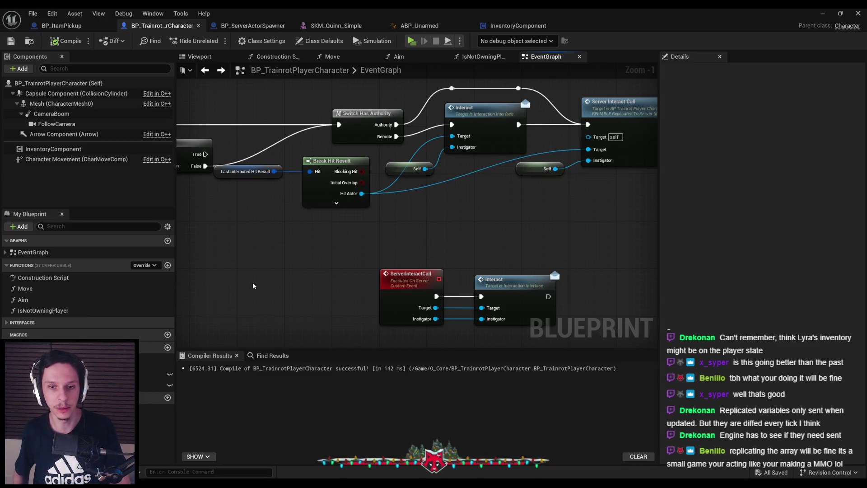
# Step: Shift the ServerInteractCall and Interact nodes slightly left, then compile and save again
pyautogui.moveTo(366, 248); pyautogui.dragTo(530, 332)
pyautogui.moveTo(439, 222); pyautogui.dragTo(397, 221)
pyautogui.click(11, 41)
pyautogui.click(63, 41)
pyautogui.scroll(-3, 420, 189)
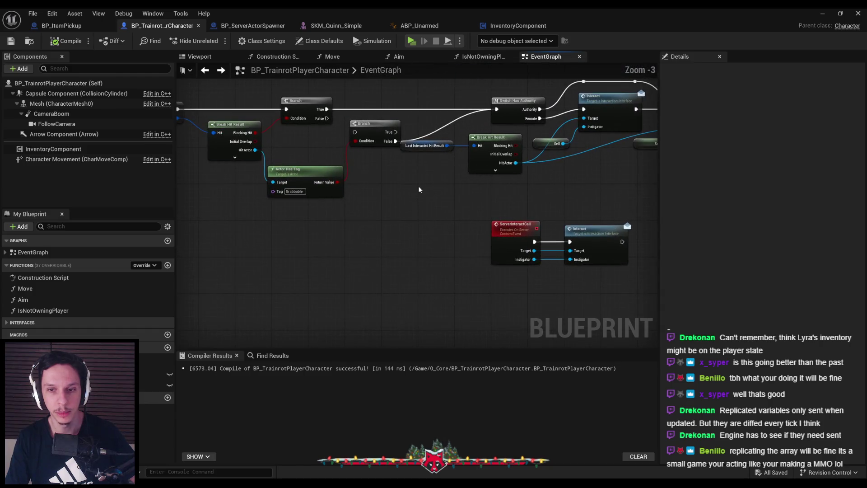
pyautogui.scroll(-1, 407, 199)
# Step: Shift the main interaction chain right, nudge the Actor Has Tag node, then save and recompile
pyautogui.moveTo(583, 194); pyautogui.dragTo(343, 118)
pyautogui.scroll(2, 451, 178)
pyautogui.moveTo(459, 210); pyautogui.dragTo(485, 208)
pyautogui.moveTo(285, 241); pyautogui.dragTo(300, 219)
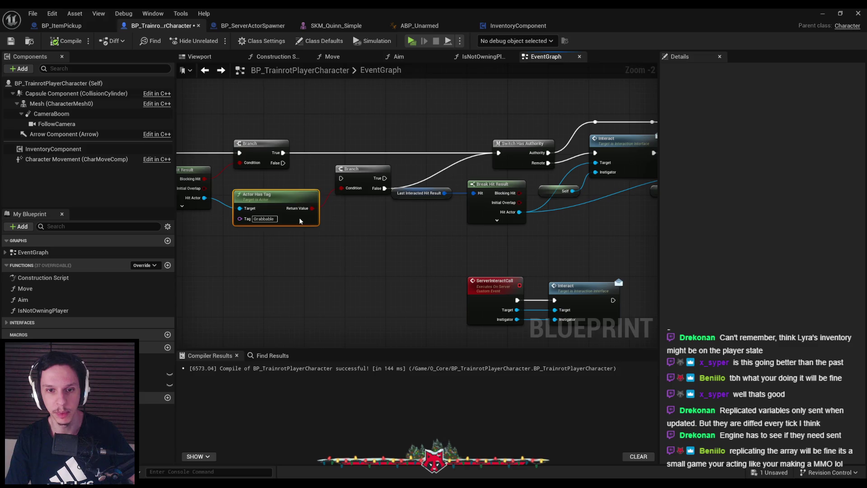
pyautogui.click(306, 274)
pyautogui.click(11, 41)
pyautogui.click(68, 41)
pyautogui.scroll(-2, 330, 240)
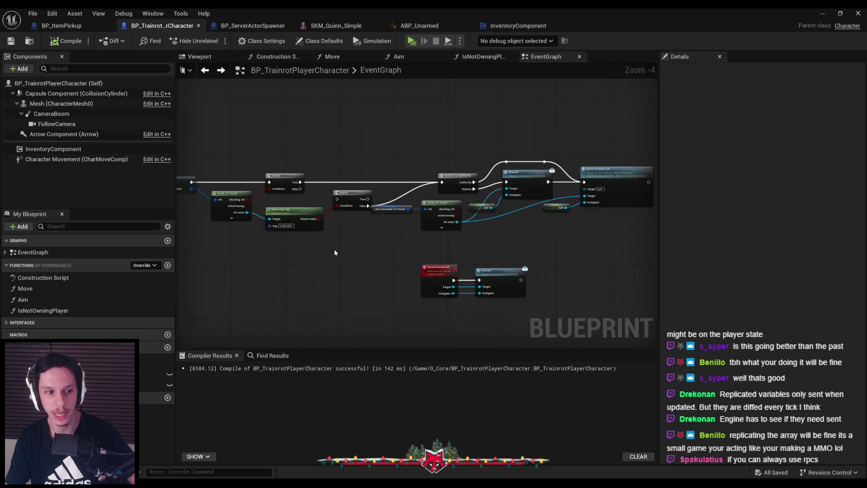